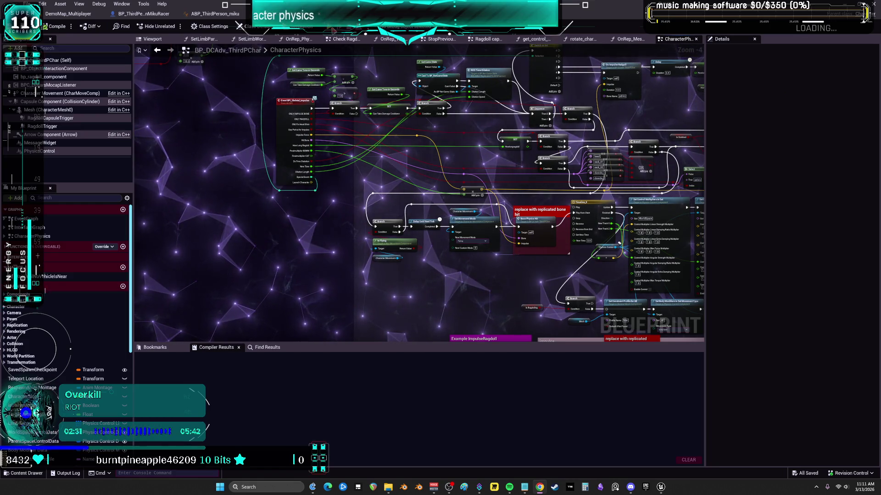
# Start the client/server play session and arrange the enlarged Client and Server preview windows side by side.
pyautogui.hotkey('alt', 'p')
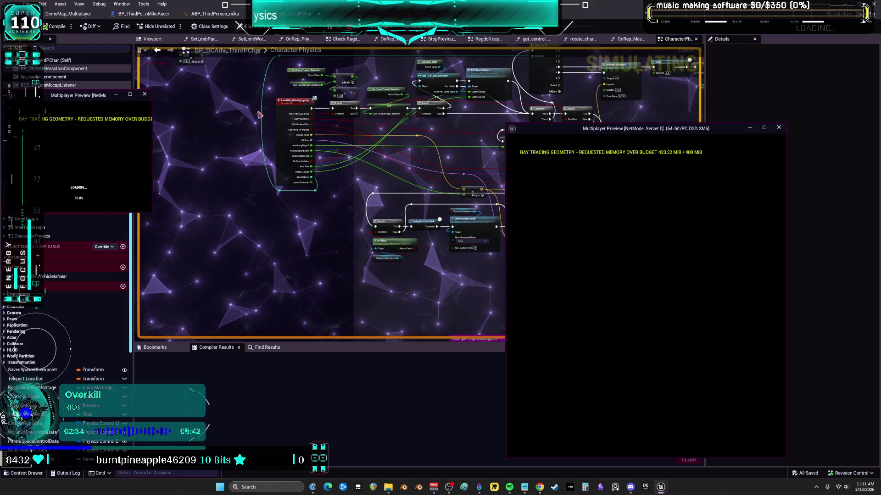
pyautogui.moveTo(155, 215); pyautogui.dragTo(457, 447)
pyautogui.moveTo(527, 130)
pyautogui.mouseDown()
pyautogui.moveTo(486, 112)
pyautogui.moveTo(482, 99)
pyautogui.mouseUp()
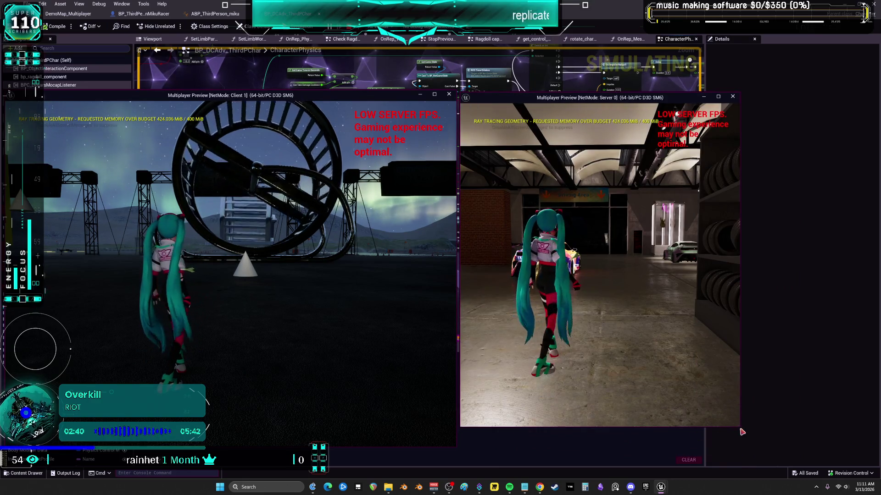
pyautogui.moveTo(739, 426); pyautogui.dragTo(838, 439)
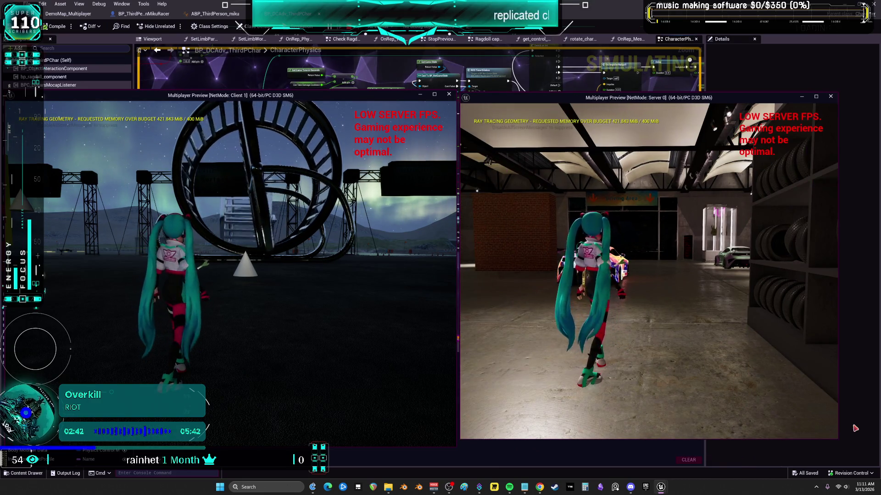
# Run the server's Miku past the car, big wheel and cone toward the yellow Pikachu block.
pyautogui.press('w')
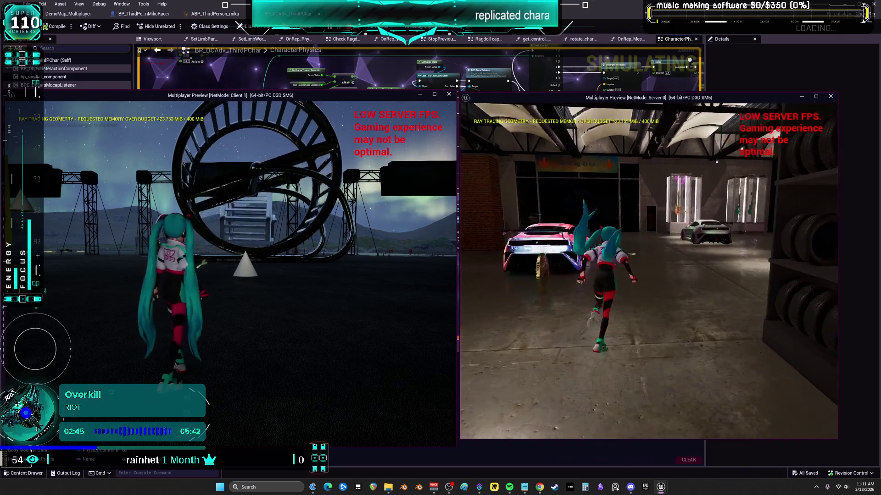
pyautogui.press('w')
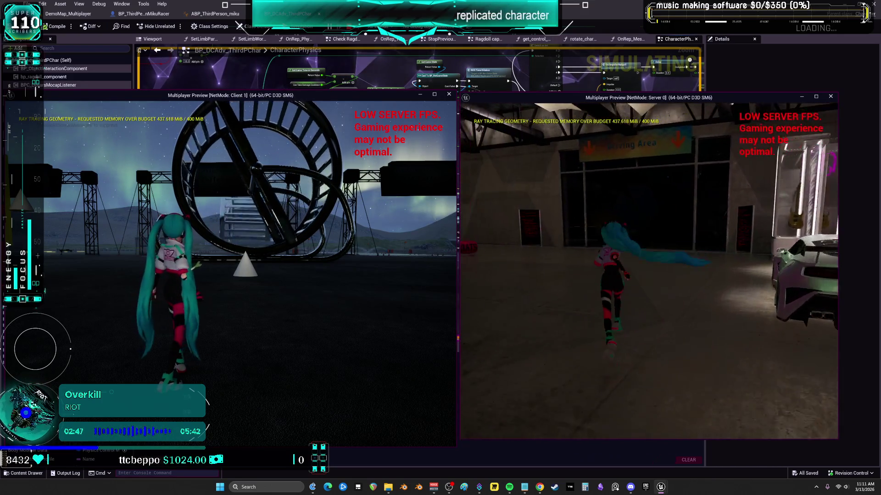
pyautogui.press('w')
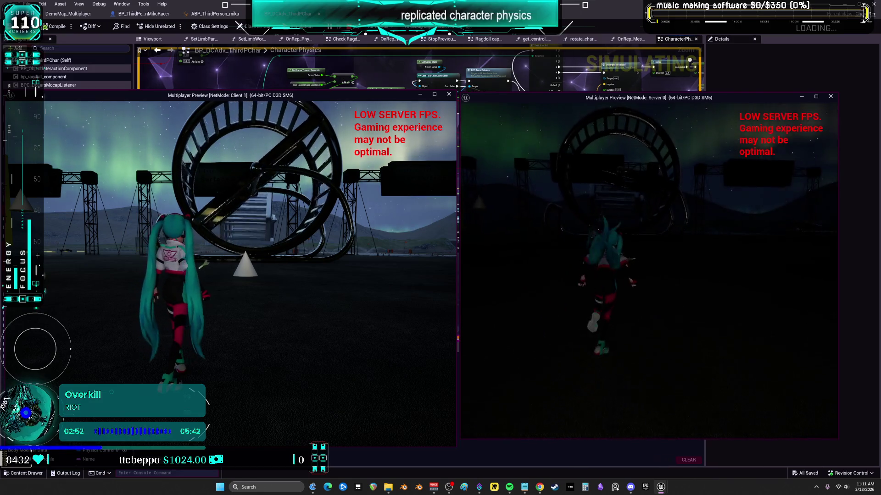
pyautogui.press('w')
pyautogui.press('w')
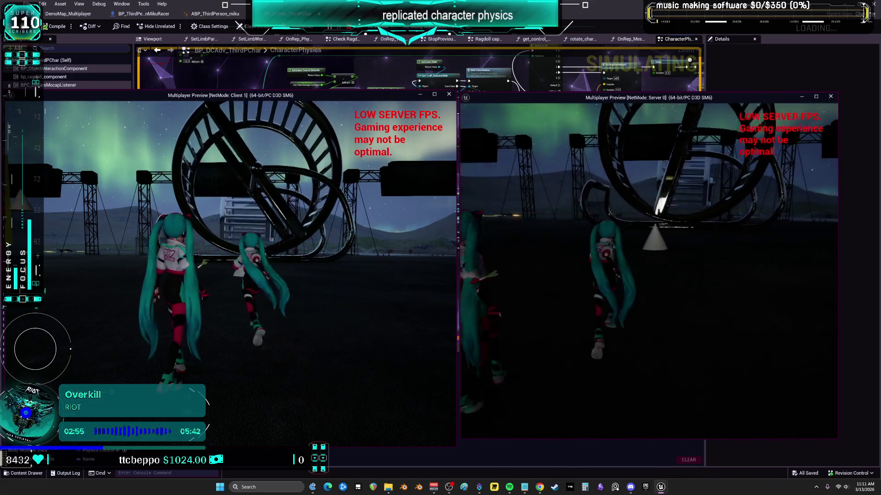
pyautogui.press('w')
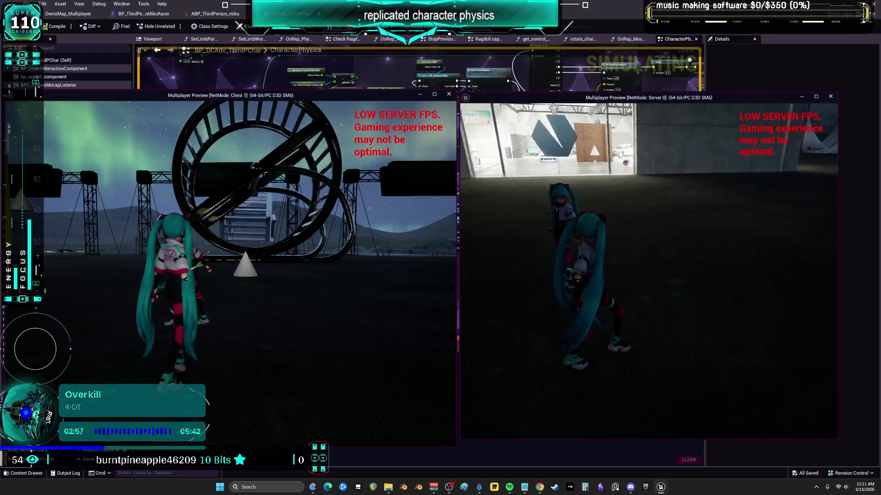
pyautogui.press('w')
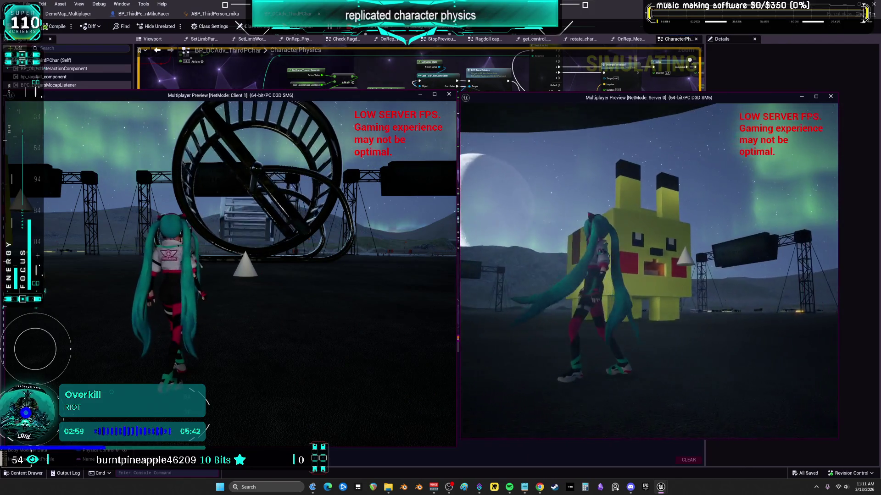
pyautogui.press('w')
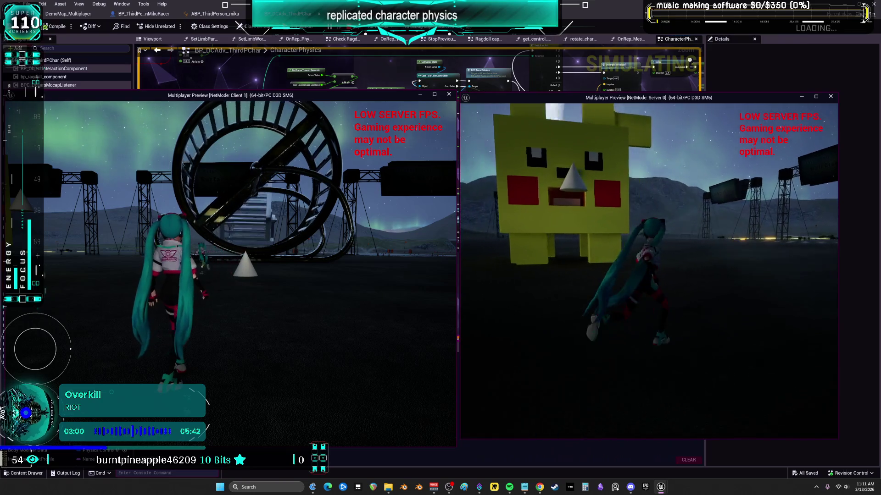
# Walk the client's Miku beside the other Miku at the Pikachu and switch to the glowing maid outfit.
pyautogui.press('w')
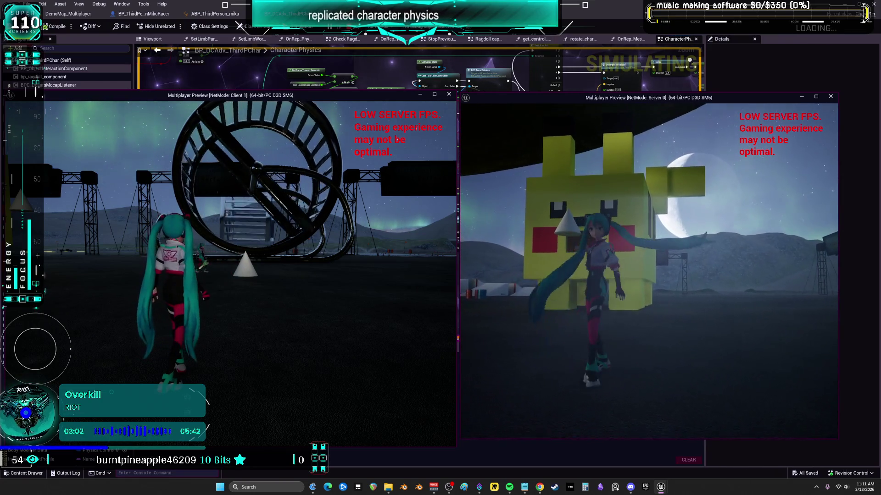
pyautogui.click(349, 272)
pyautogui.press('w')
pyautogui.press('w')
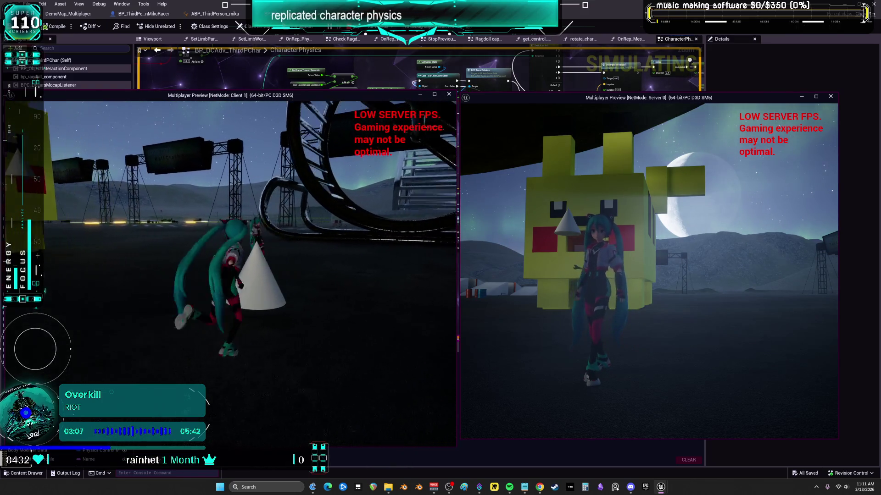
pyautogui.press('s')
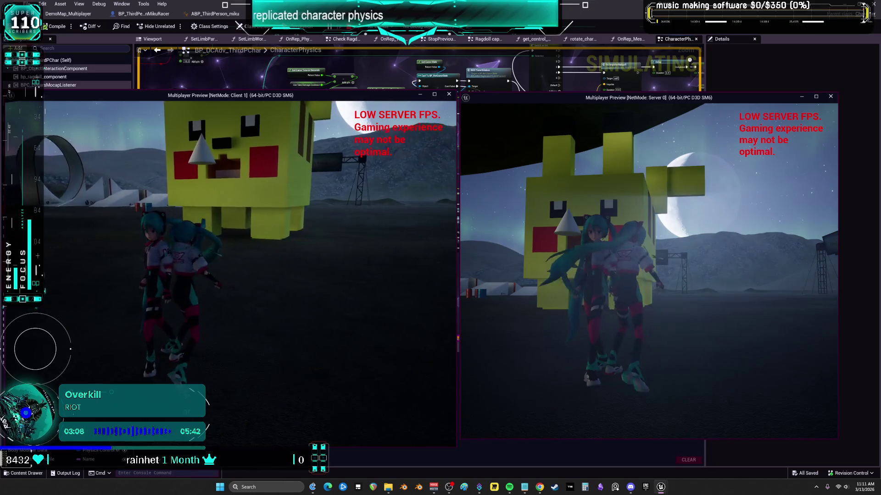
pyautogui.press('w')
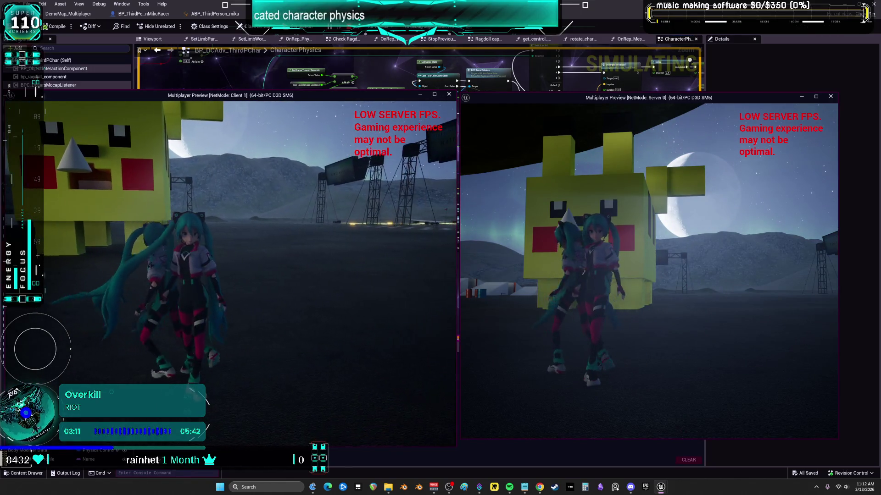
pyautogui.press('a')
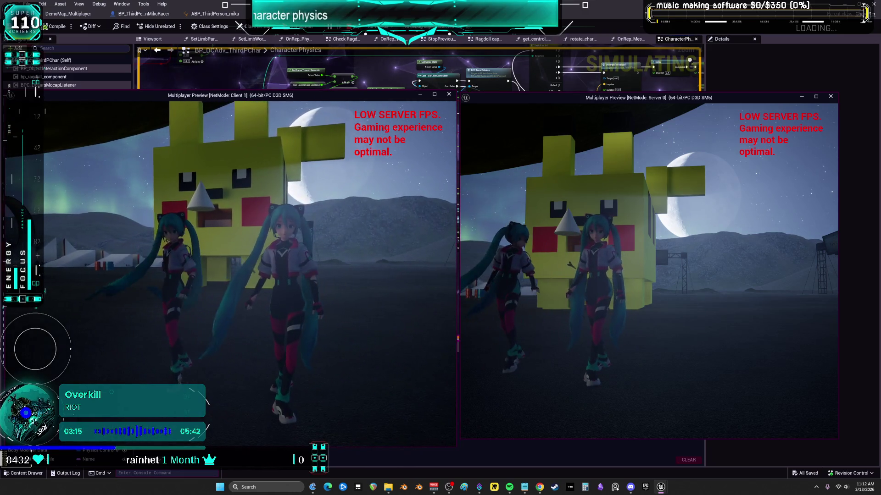
pyautogui.press('d')
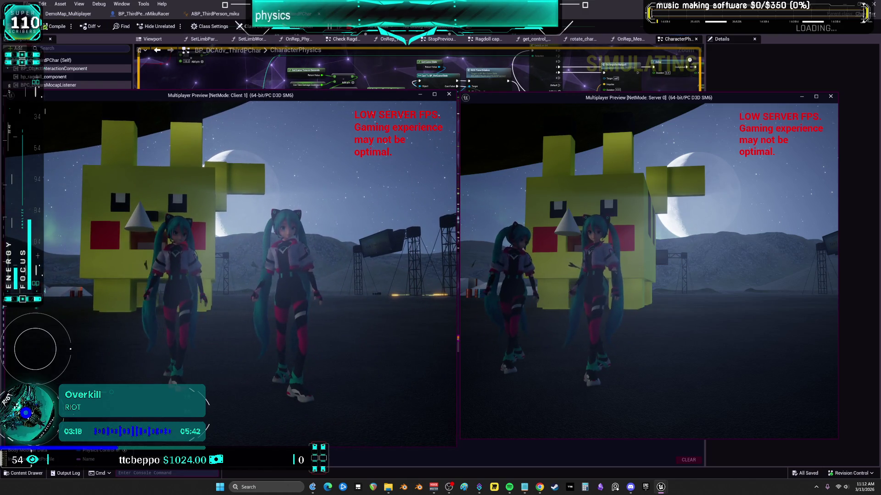
pyautogui.press('e')
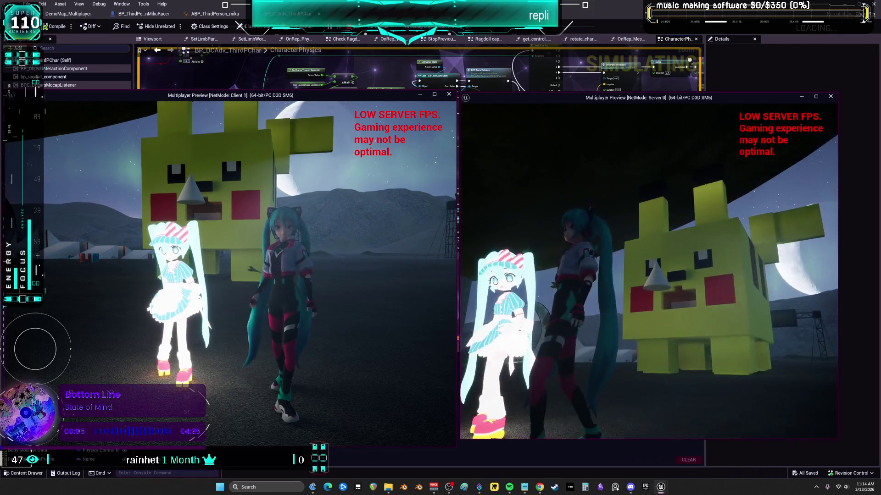
# Maximize the Server Multiplayer Preview window to full screen.
pyautogui.click(816, 96)
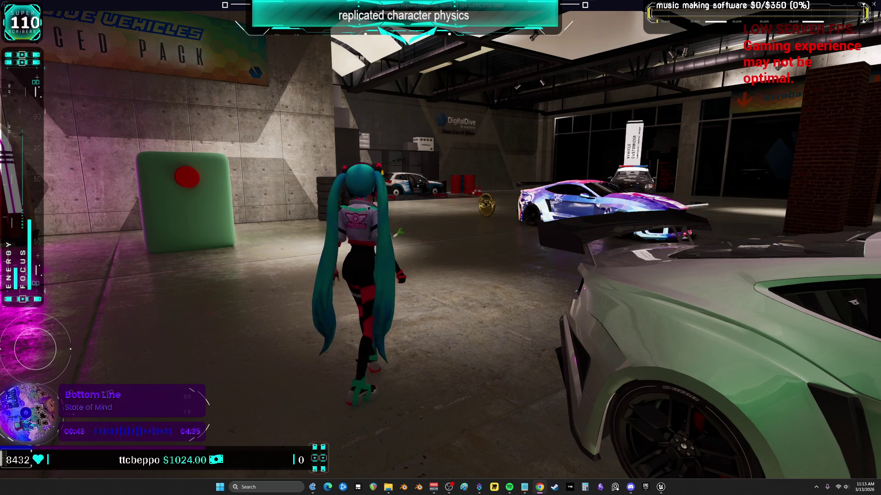
# Run the server character across the garage and outdoors, then restore the Server preview to a window.
pyautogui.moveTo(504, 249); pyautogui.dragTo(504, 249)
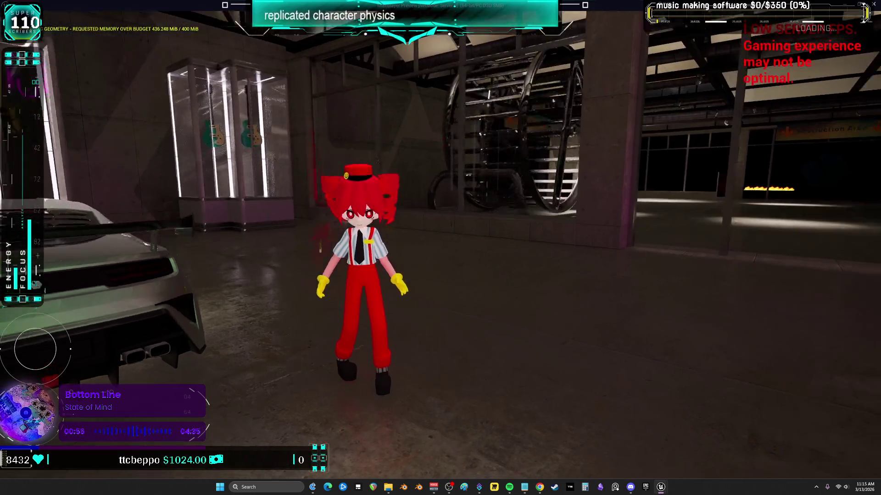
pyautogui.press('w')
pyautogui.press('w')
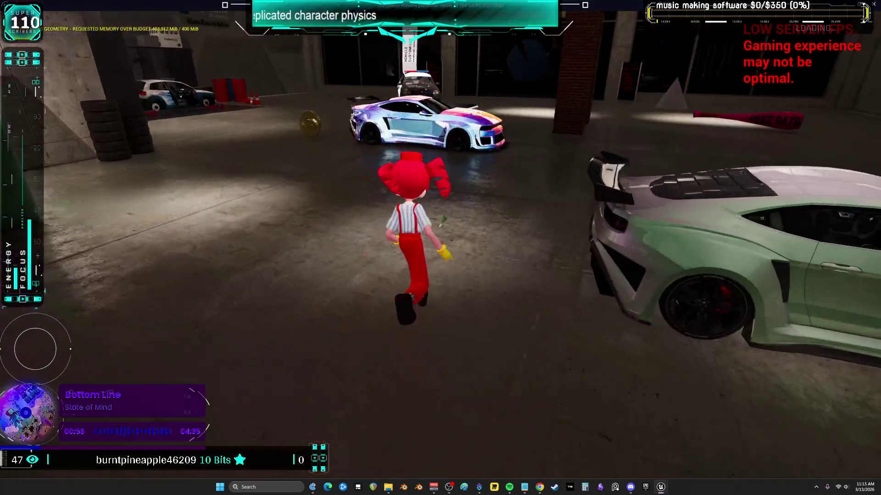
pyautogui.press('w')
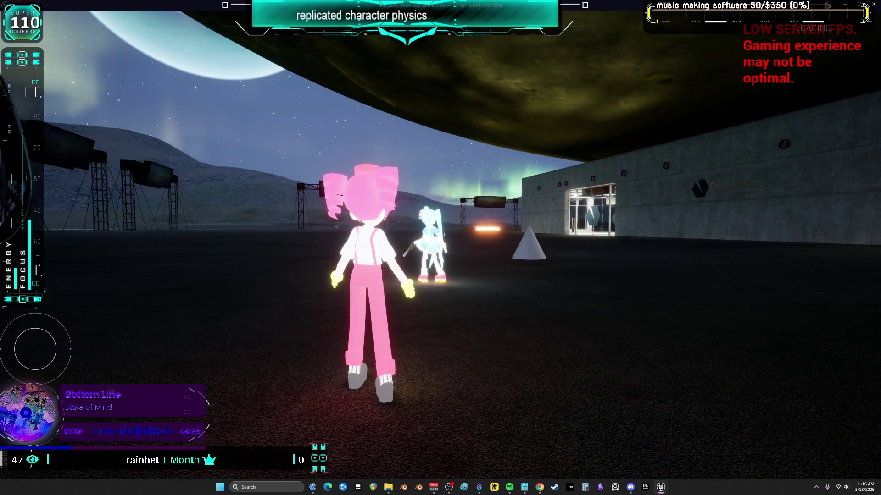
pyautogui.press('super+Down')
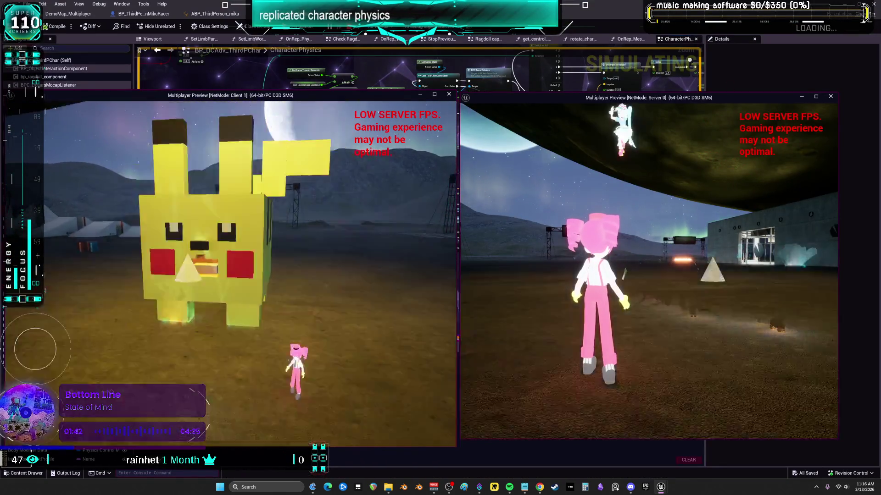
# Walk the client character into the Pikachu, move the server character away, then stop the multiplayer test.
pyautogui.press('w')
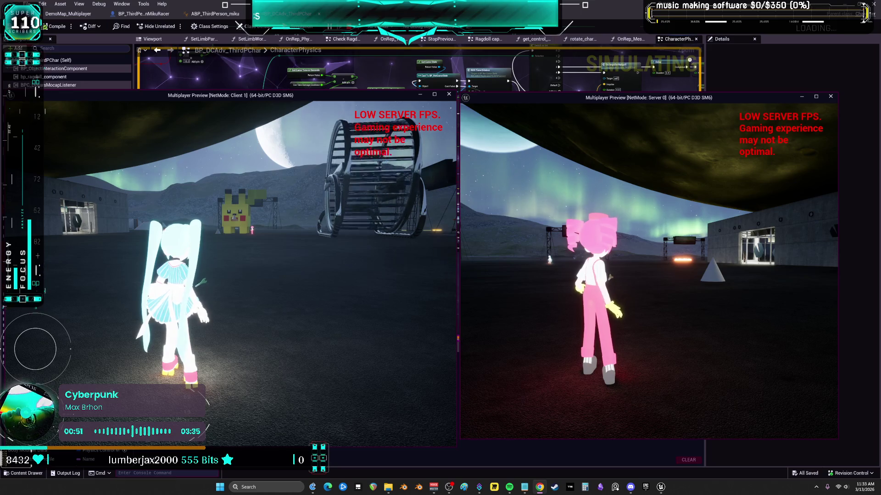
pyautogui.click(461, 277)
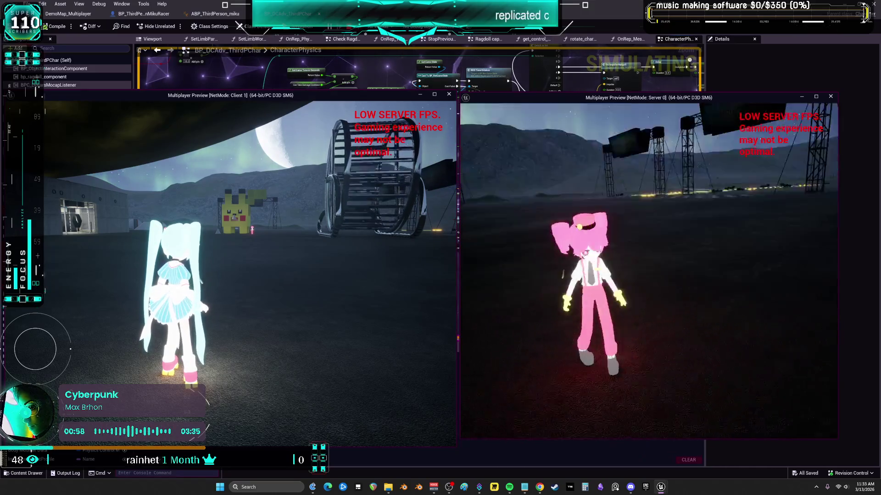
pyautogui.press('w')
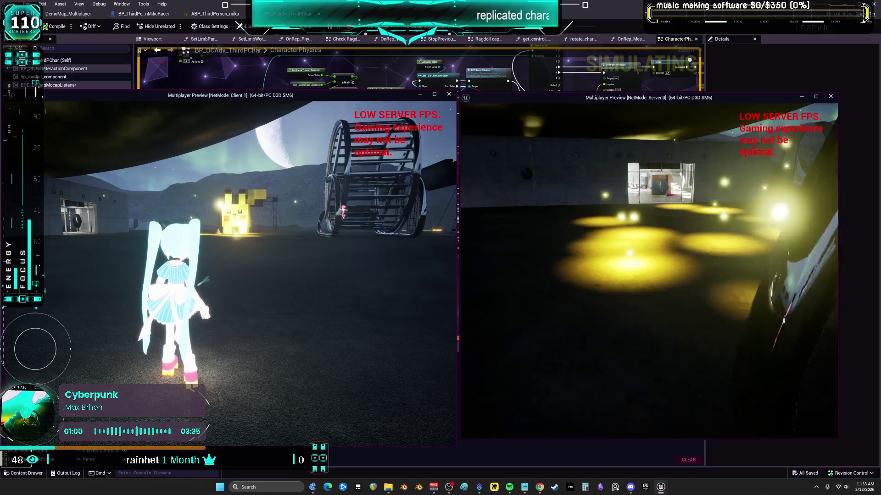
pyautogui.press('Escape')
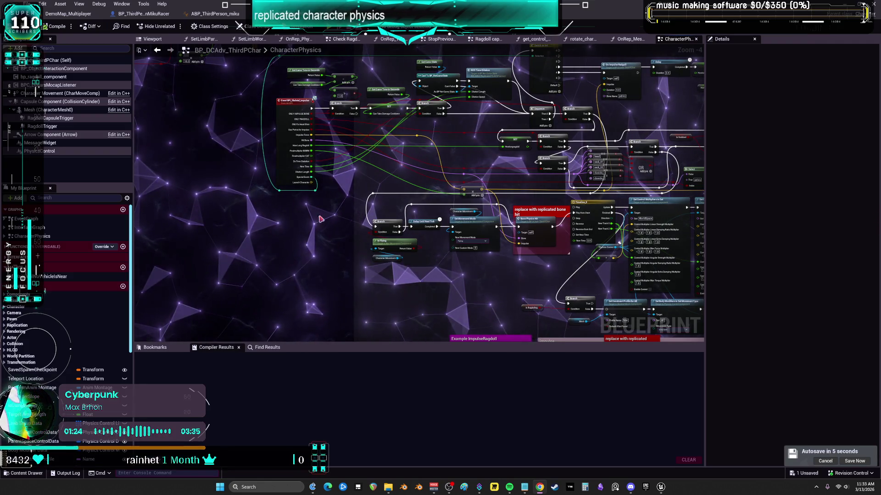
pyautogui.scroll(-4, 275, 211)
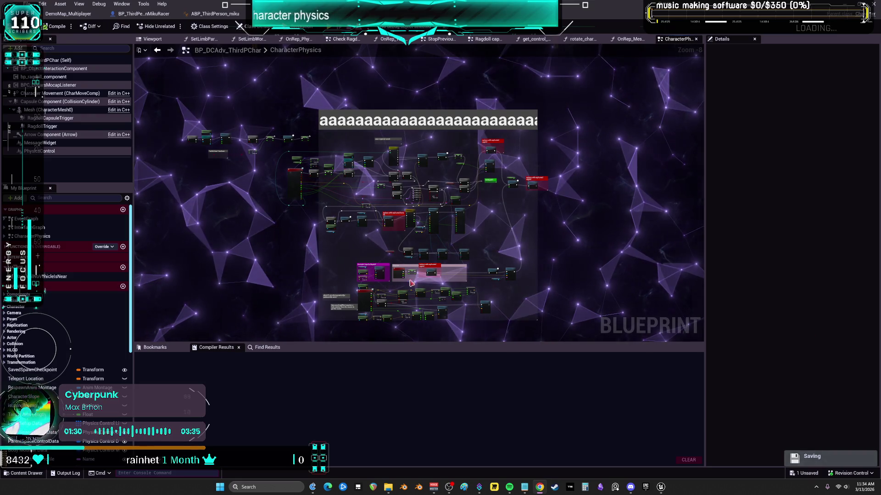
pyautogui.scroll(6, 501, 206)
pyautogui.scroll(5, 440, 220)
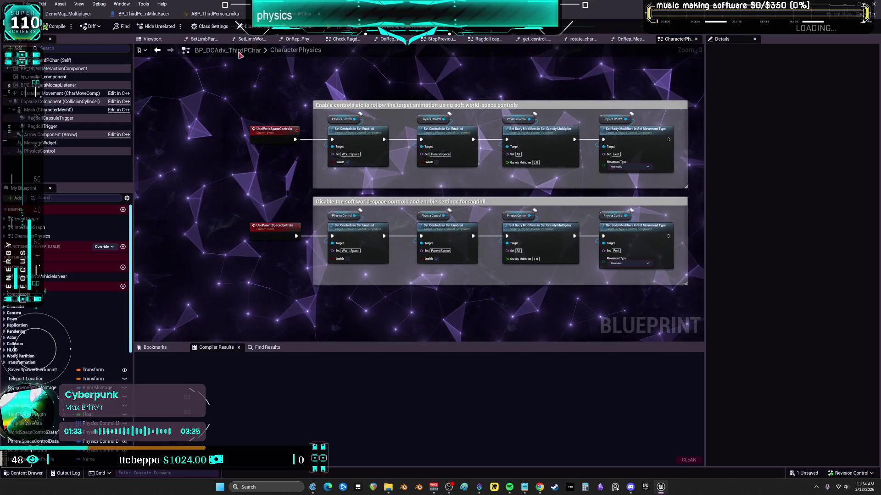
pyautogui.click(204, 14)
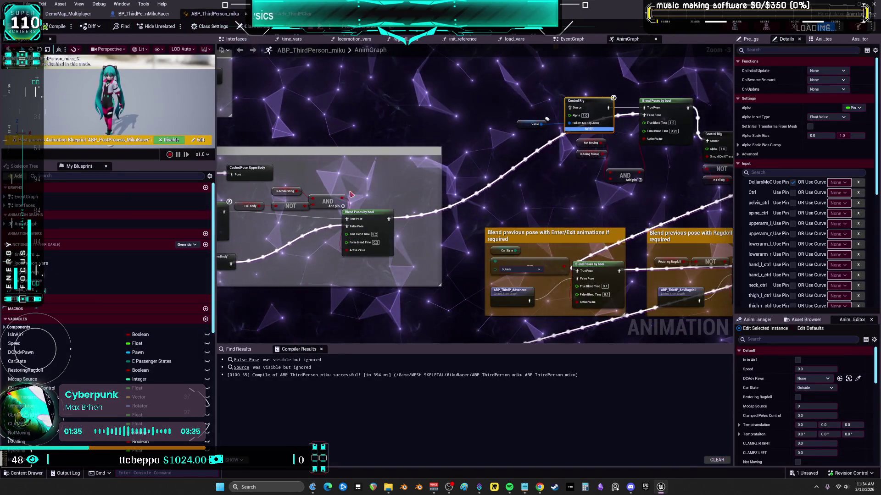
# Review the BP_ThirdPersonMikuRacer EventGraph's BEGIN PLAY and EVENT TICK time-dilation nodes.
pyautogui.click(146, 14)
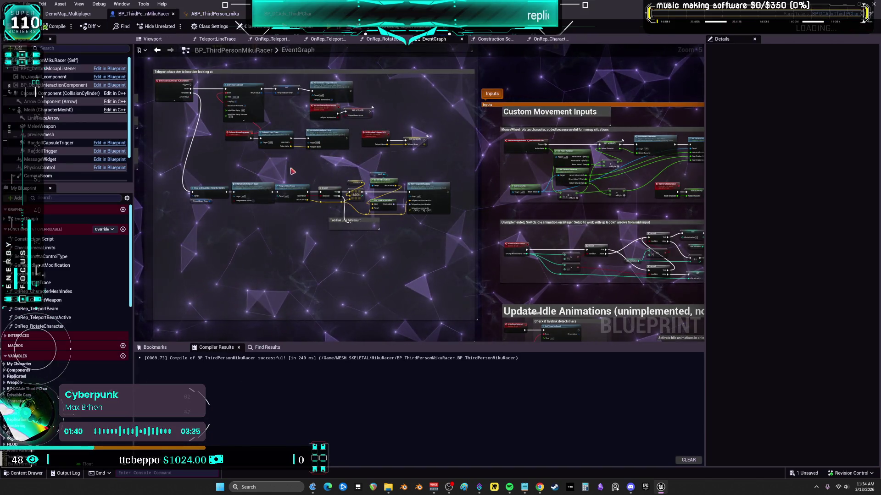
pyautogui.scroll(-2, 340, 158)
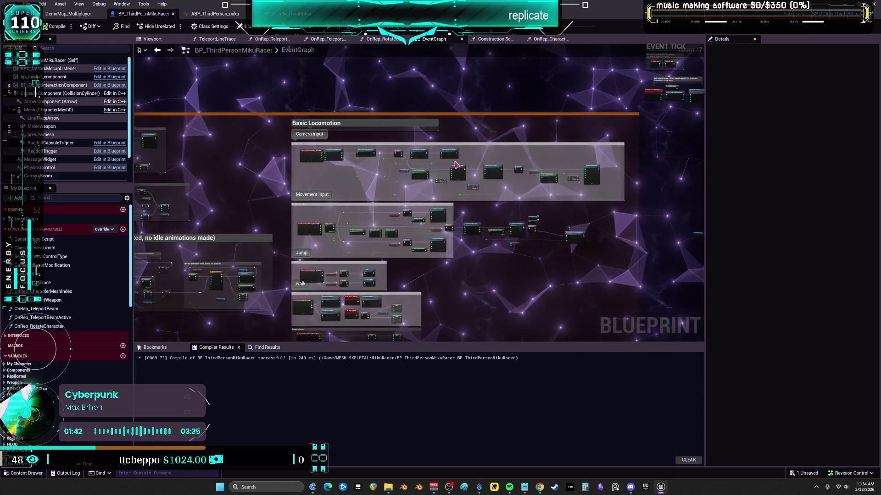
pyautogui.scroll(7, 465, 257)
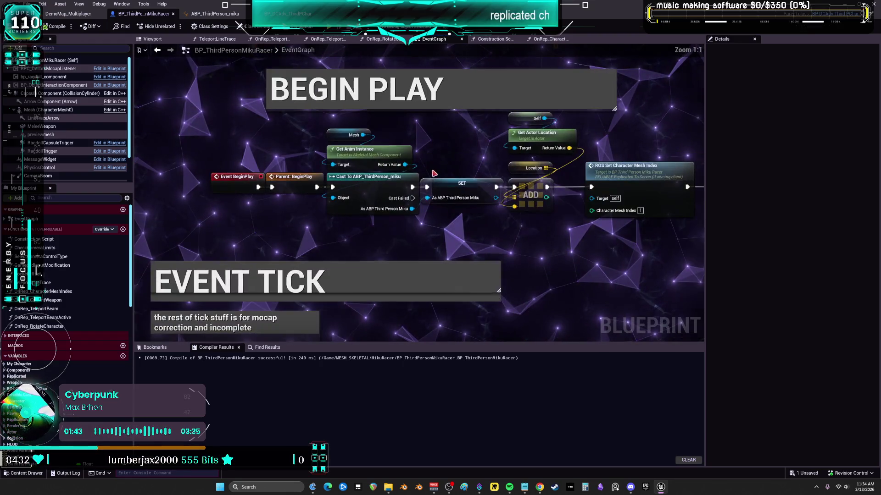
pyautogui.moveTo(465, 257); pyautogui.dragTo(462, 181)
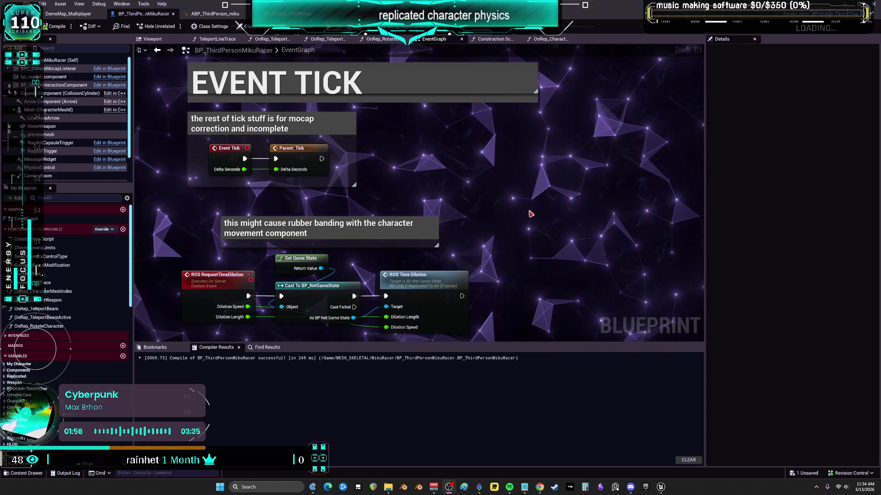
pyautogui.scroll(-4, 532, 193)
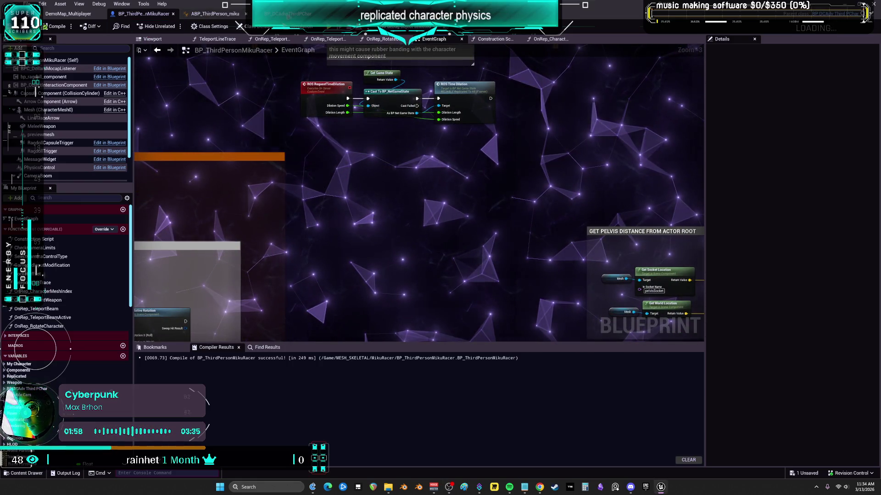
pyautogui.click(289, 13)
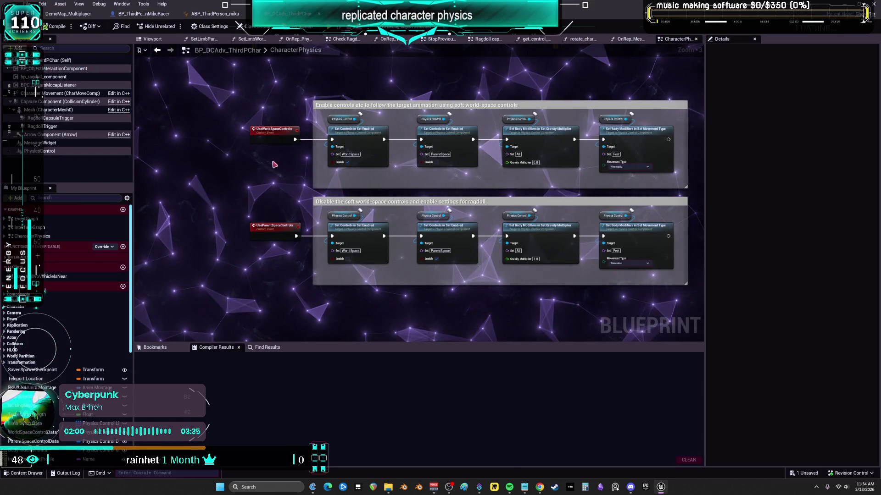
# Frame the CharacterPhysics graph and navigate to the Ragdoll enage/bake input comment group.
pyautogui.scroll(-4, 386, 222)
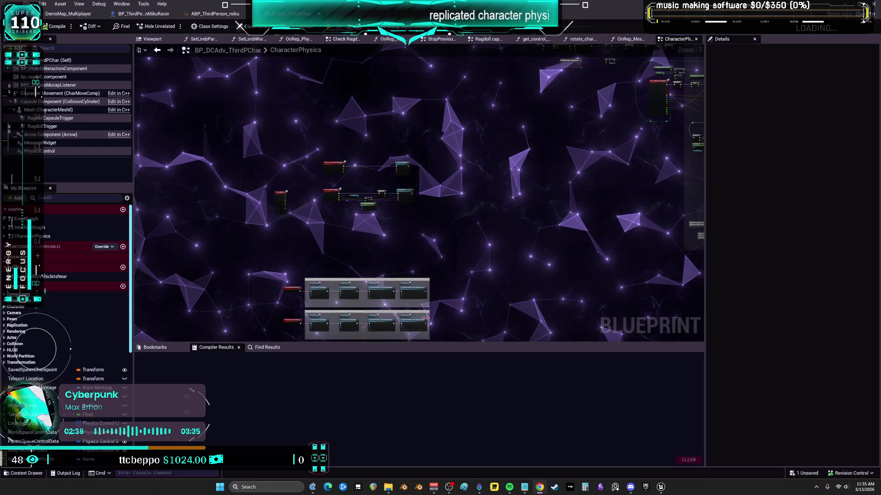
pyautogui.scroll(-3, 437, 143)
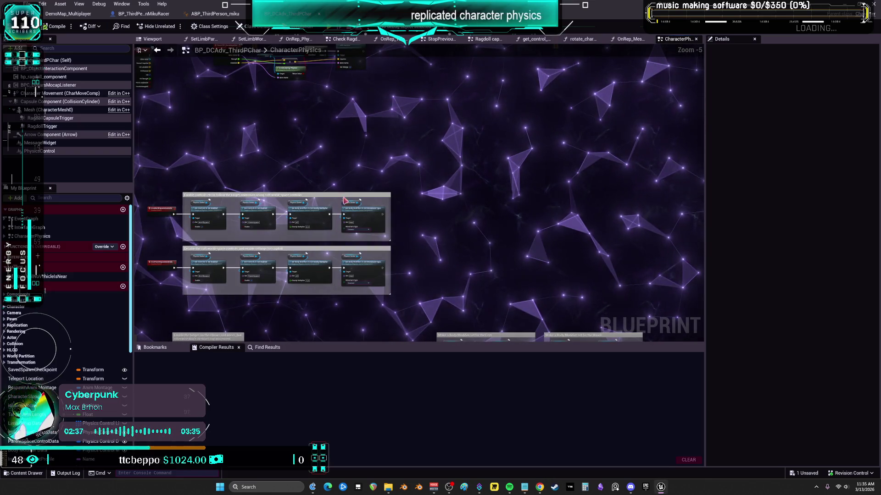
pyautogui.moveTo(339, 163); pyautogui.dragTo(405, 220)
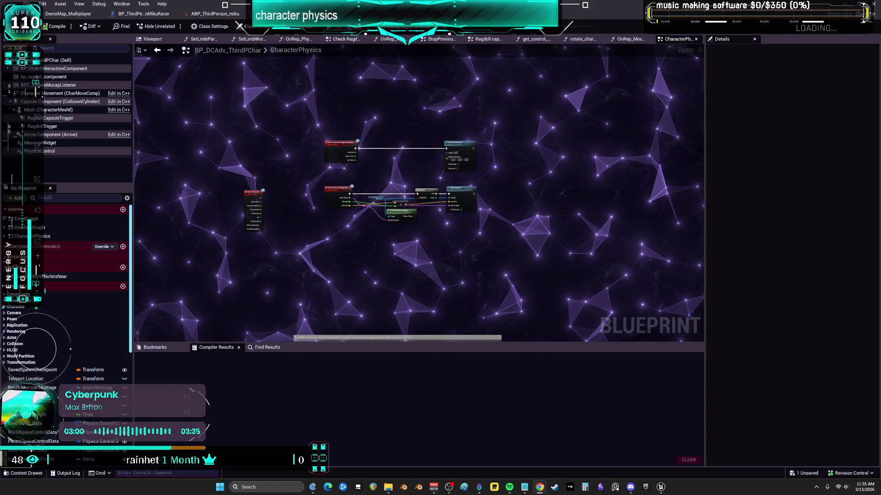
pyautogui.press('Home')
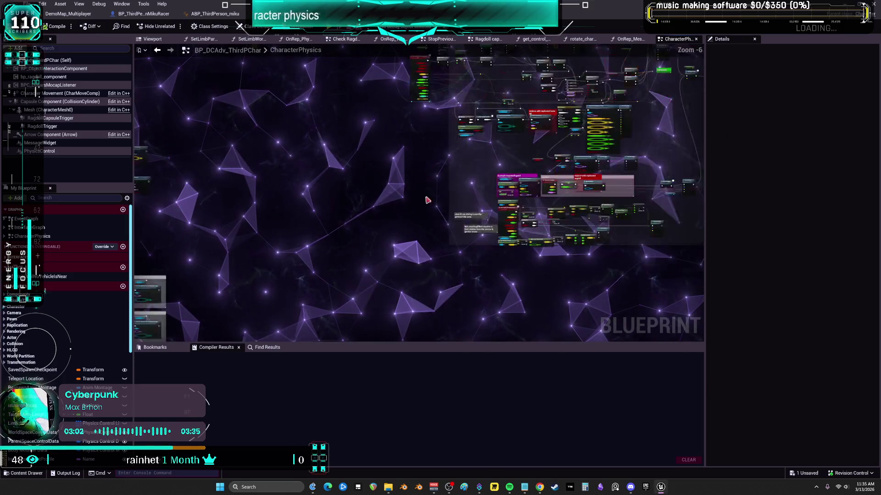
pyautogui.scroll(5, 423, 236)
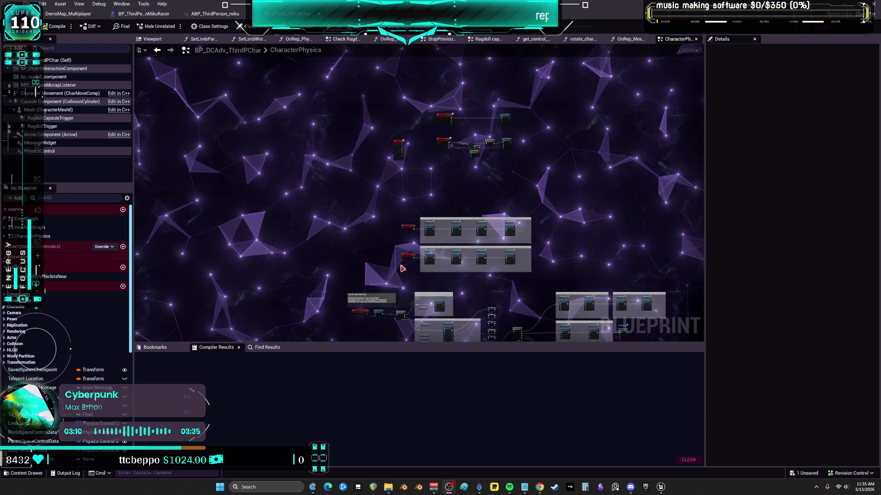
pyautogui.moveTo(433, 252)
pyautogui.mouseDown()
pyautogui.moveTo(384, 122)
pyautogui.moveTo(337, 47)
pyautogui.moveTo(387, 153)
pyautogui.mouseUp()
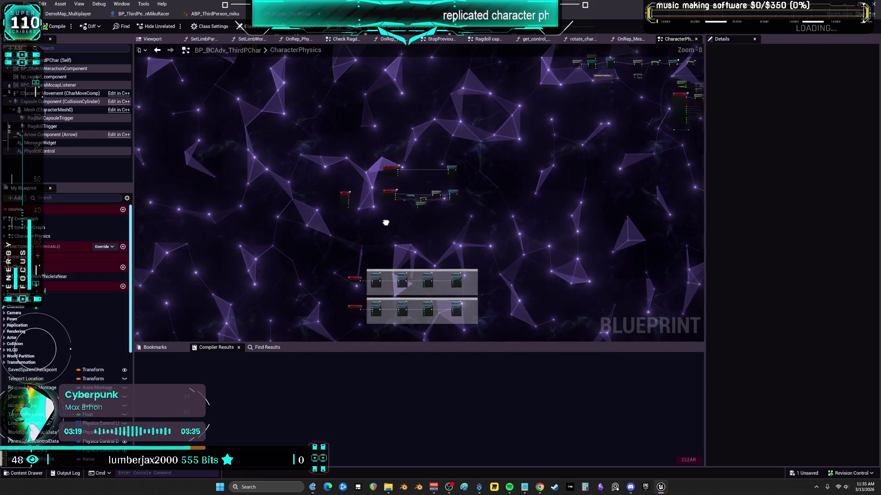
pyautogui.scroll(8, 369, 163)
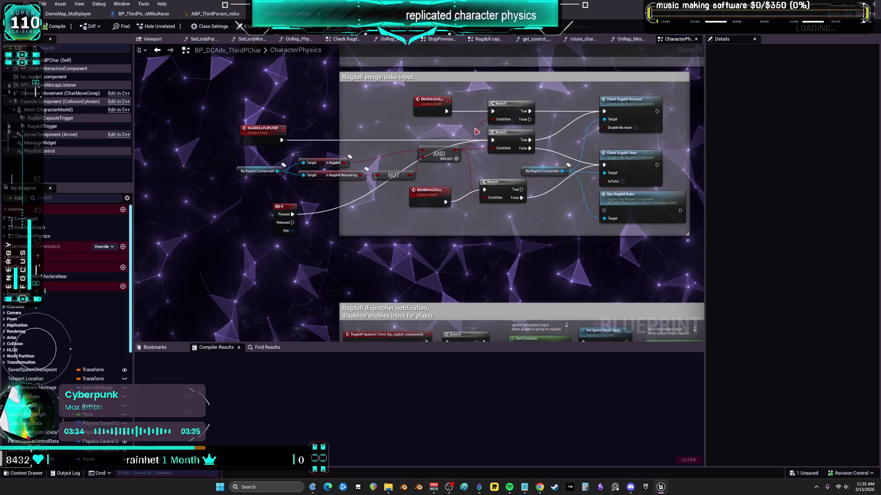
# Reposition the Bp Ragdoll Component, Is Ragdoll and AND nodes in the Ragdoll enage/bake input group.
pyautogui.moveTo(478, 131); pyautogui.dragTo(342, 164)
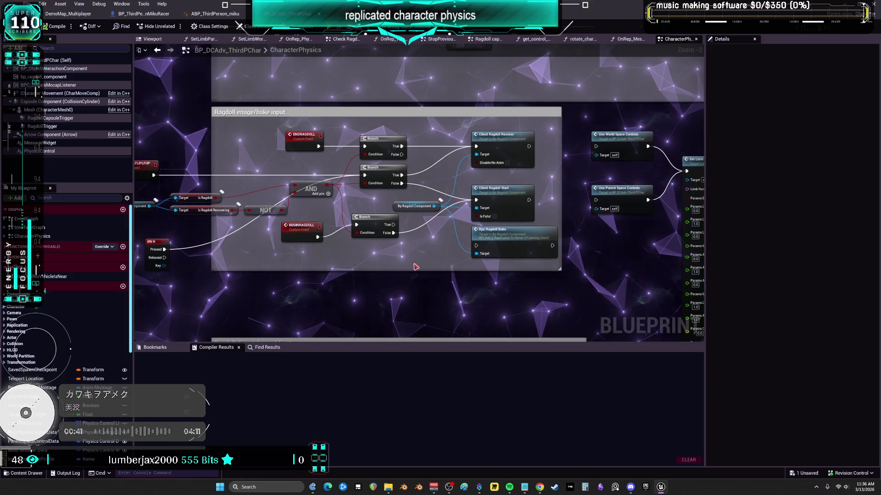
pyautogui.scroll(3, 242, 226)
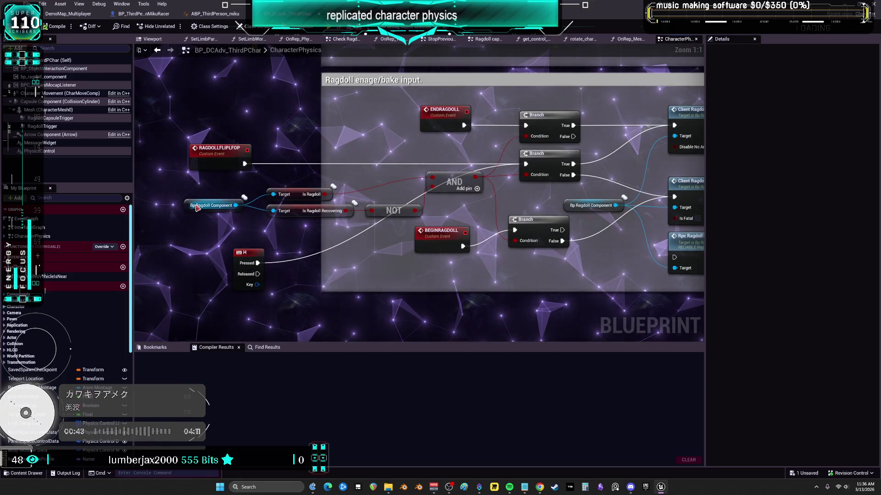
pyautogui.moveTo(196, 208); pyautogui.dragTo(202, 189)
pyautogui.moveTo(301, 196)
pyautogui.mouseDown()
pyautogui.moveTo(305, 187)
pyautogui.moveTo(295, 212)
pyautogui.mouseUp()
pyautogui.moveTo(397, 191); pyautogui.dragTo(366, 202)
pyautogui.click(425, 193)
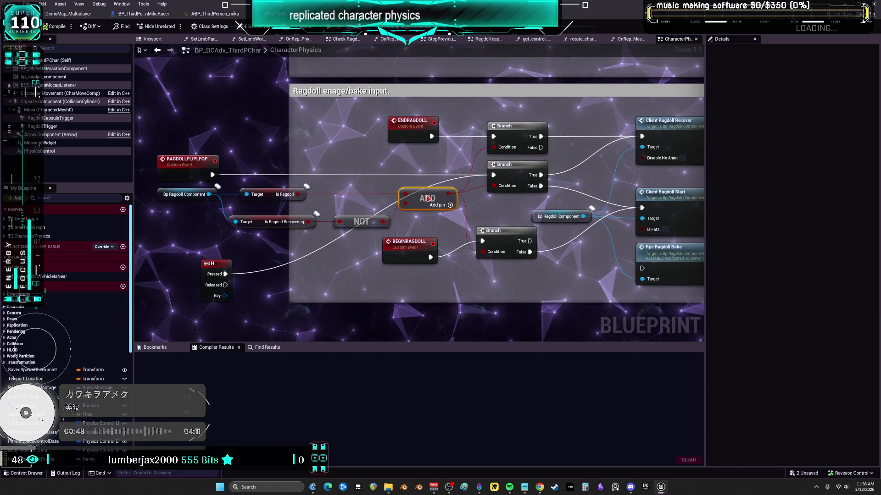
pyautogui.moveTo(527, 176); pyautogui.dragTo(447, 177)
pyautogui.scroll(-1, 423, 208)
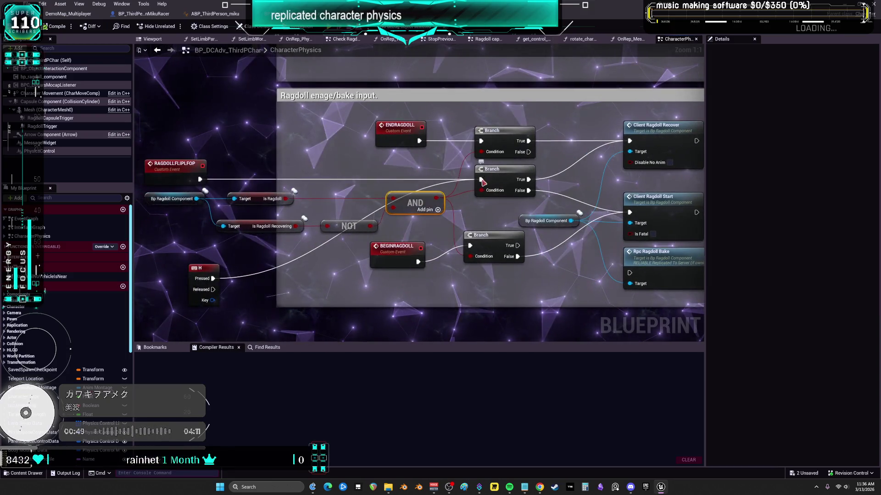
pyautogui.click(403, 227)
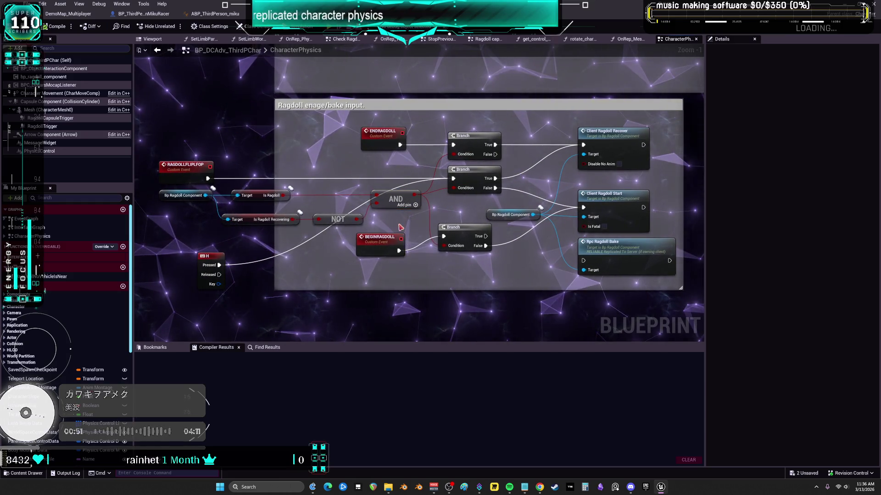
pyautogui.moveTo(393, 192); pyautogui.dragTo(402, 187)
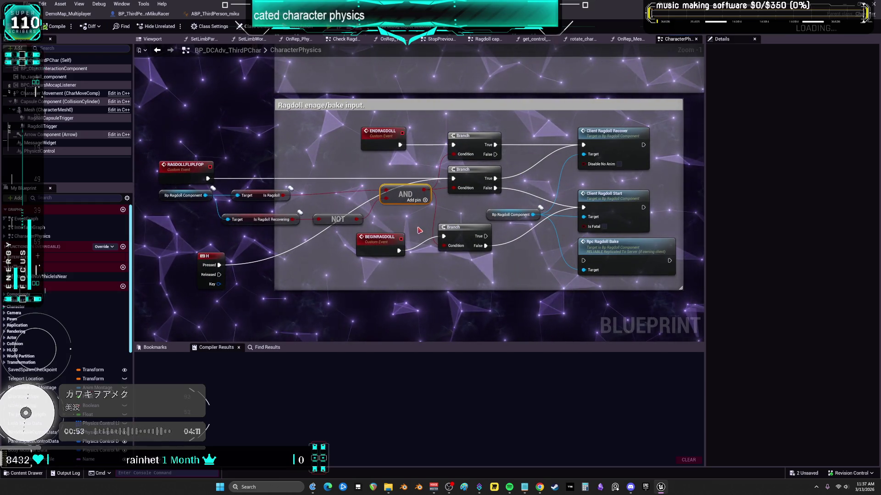
# Shift the NOT, Is Ragdoll/Is Ragdoll Recovering, Bp Ragdoll Component and H key nodes rightward.
pyautogui.click(338, 214)
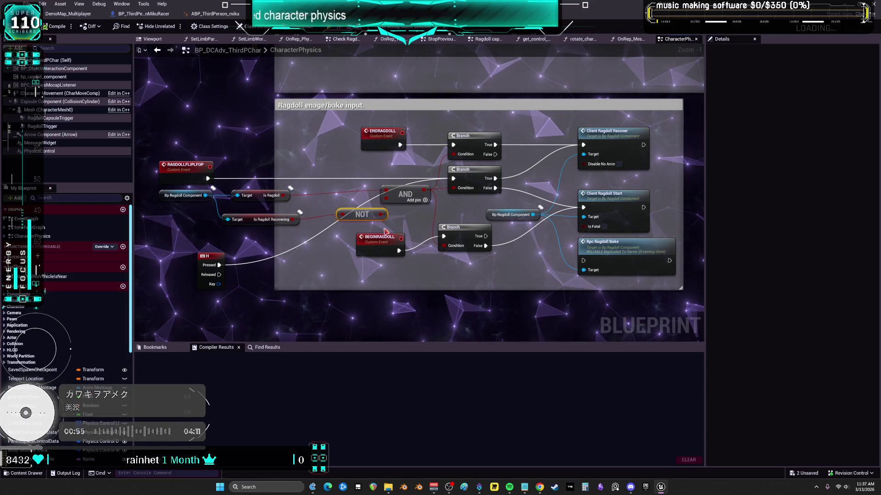
pyautogui.moveTo(384, 215); pyautogui.dragTo(408, 215)
pyautogui.moveTo(223, 183); pyautogui.dragTo(303, 225)
pyautogui.moveTo(250, 197); pyautogui.dragTo(321, 197)
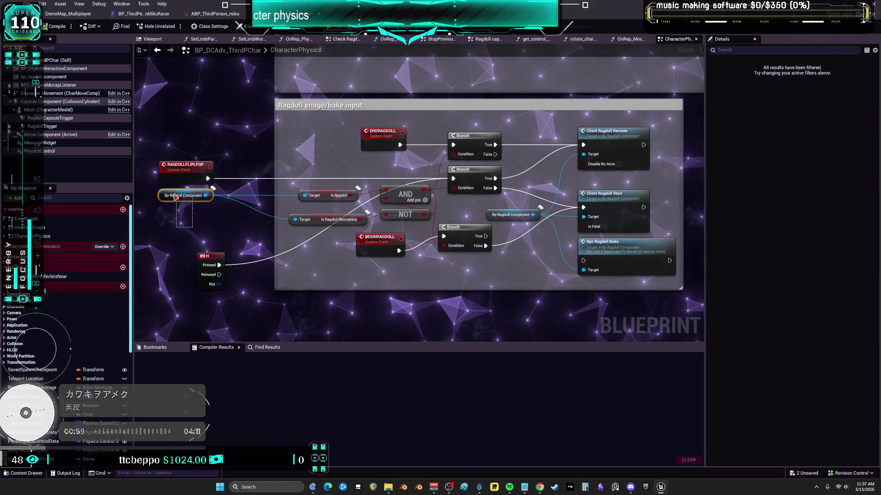
pyautogui.moveTo(176, 196); pyautogui.dragTo(223, 197)
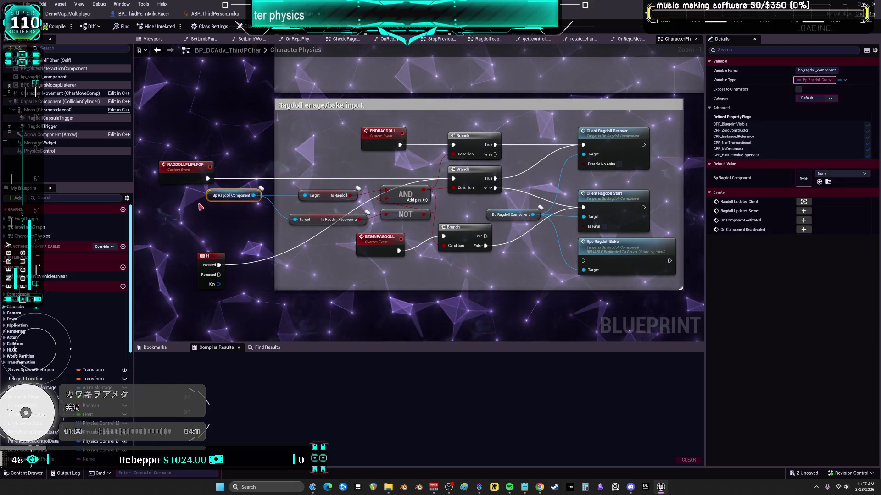
pyautogui.click(206, 273)
pyautogui.moveTo(206, 273)
pyautogui.mouseDown()
pyautogui.moveTo(275, 275)
pyautogui.moveTo(235, 272)
pyautogui.moveTo(225, 244)
pyautogui.mouseUp()
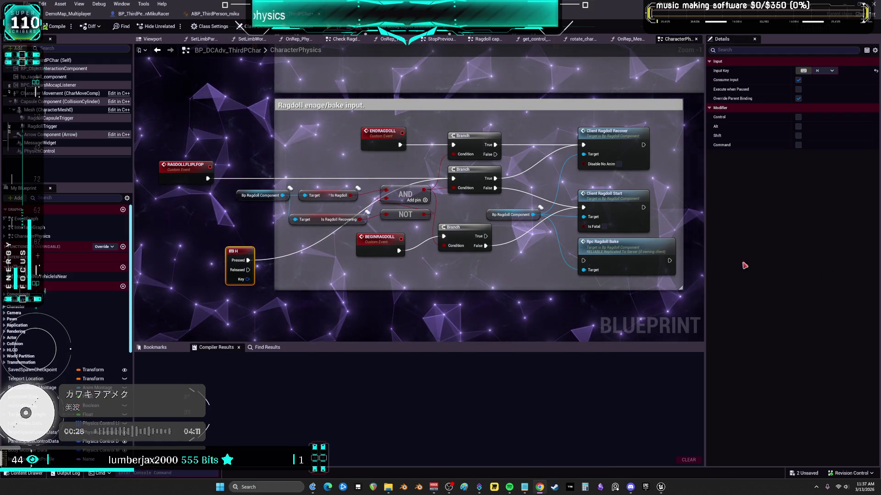
pyautogui.moveTo(531, 231); pyautogui.dragTo(471, 234)
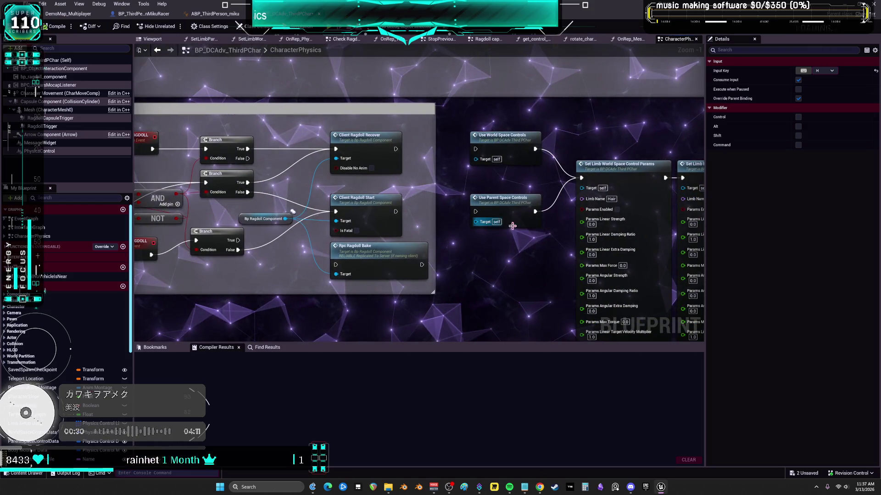
# Move the grouped comment blocks to the right, then switch to the DemoMap_Multiplayer level editor.
pyautogui.scroll(-4, 507, 222)
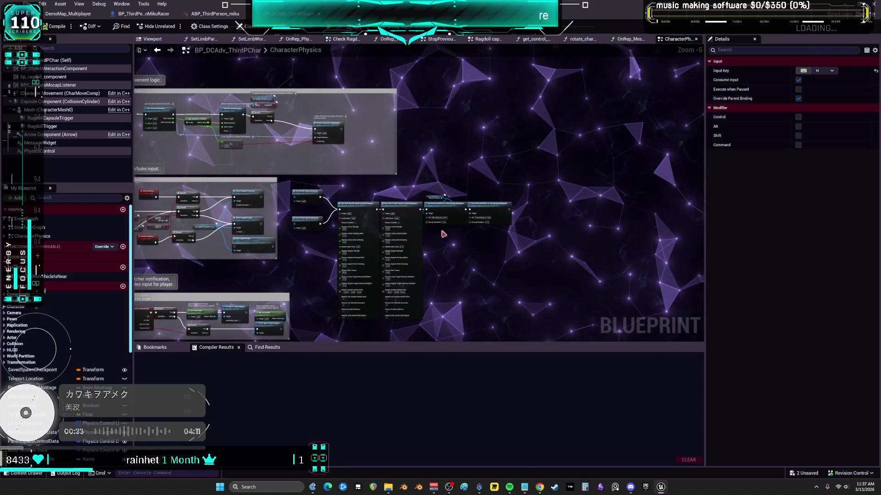
pyautogui.moveTo(432, 235); pyautogui.dragTo(199, 248)
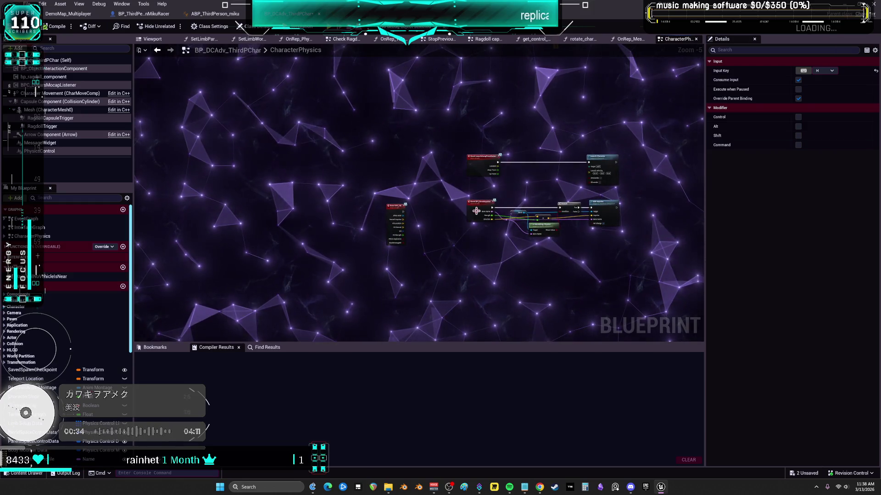
pyautogui.scroll(-2, 512, 235)
pyautogui.moveTo(513, 235); pyautogui.dragTo(622, 158)
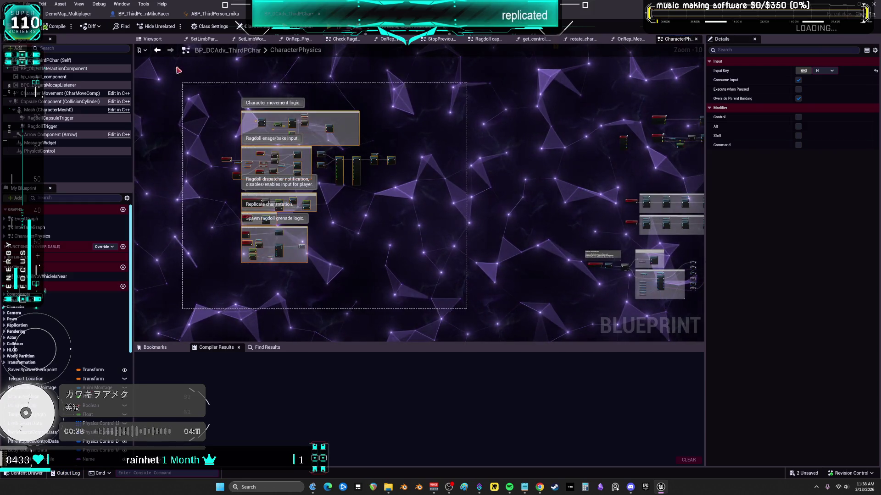
pyautogui.moveTo(178, 74); pyautogui.dragTo(236, 166)
pyautogui.click(224, 162)
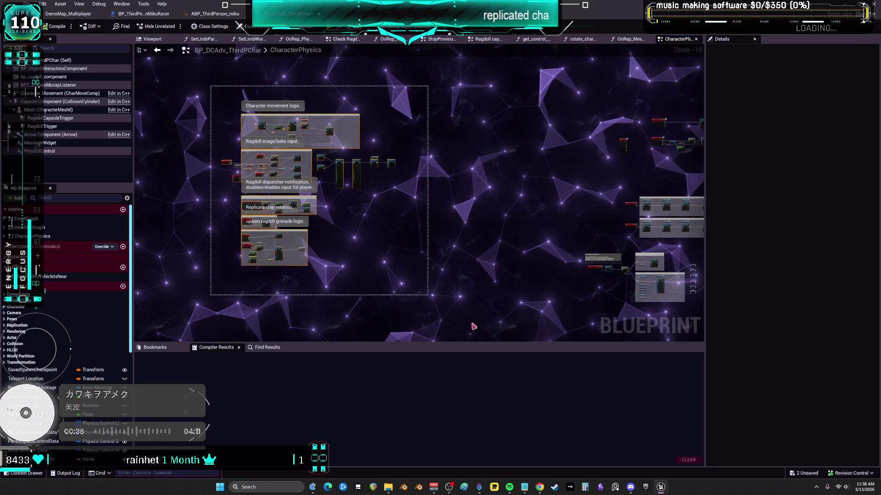
pyautogui.moveTo(387, 222); pyautogui.dragTo(188, 235)
pyautogui.moveTo(137, 174)
pyautogui.mouseDown()
pyautogui.moveTo(668, 242)
pyautogui.moveTo(578, 121)
pyautogui.moveTo(578, 199)
pyautogui.moveTo(578, 112)
pyautogui.moveTo(574, 118)
pyautogui.mouseUp()
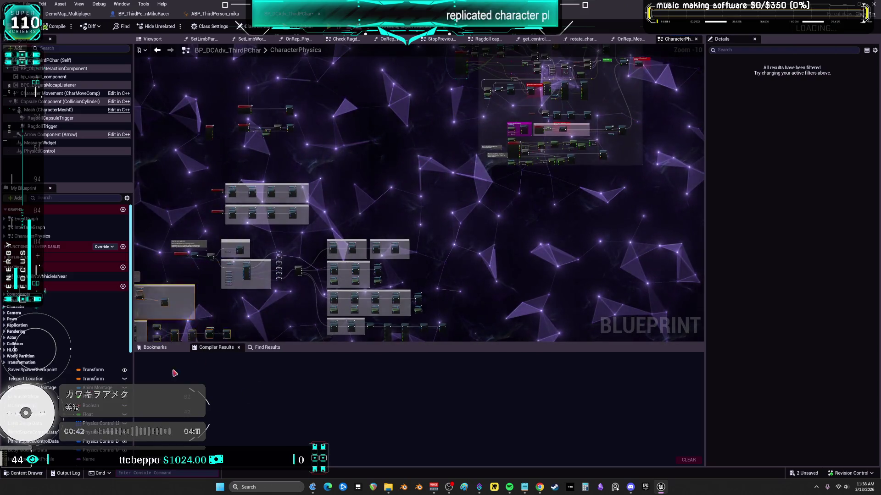
pyautogui.scroll(4, 281, 154)
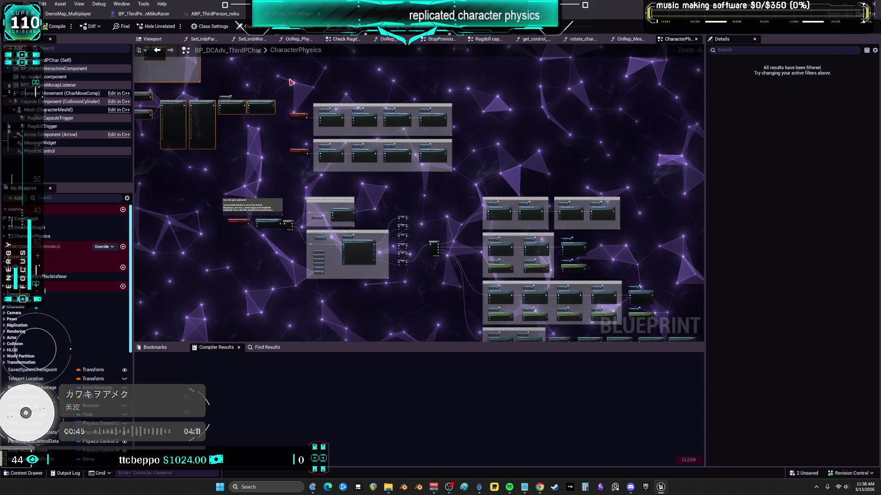
pyautogui.click(69, 13)
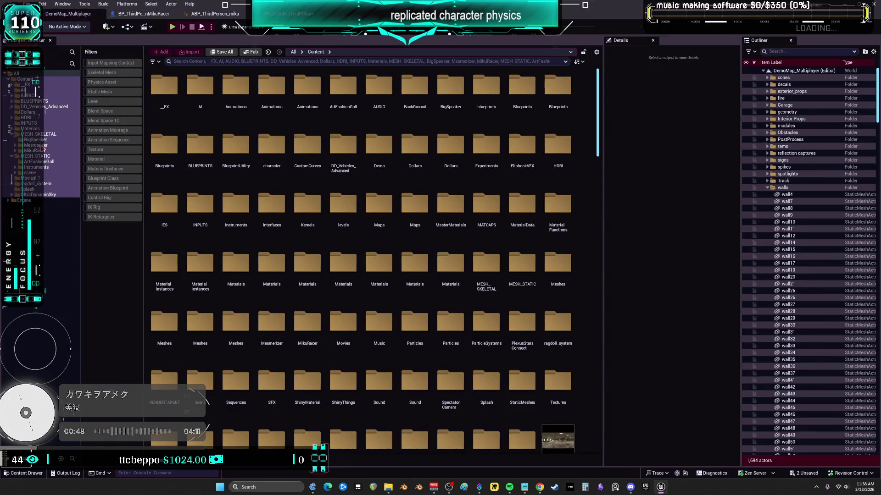
# Browse BLUEPRINTS > UniqueBlueprints > TheRagdoller in the Content Browser and open BP_TheRagdoller_Pikachu.
pyautogui.click(15, 105)
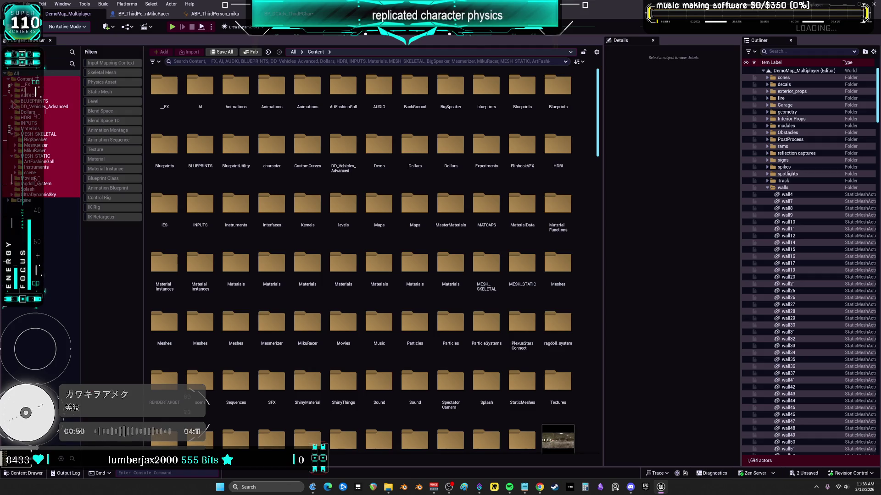
pyautogui.doubleClick(34, 101)
pyautogui.click(41, 133)
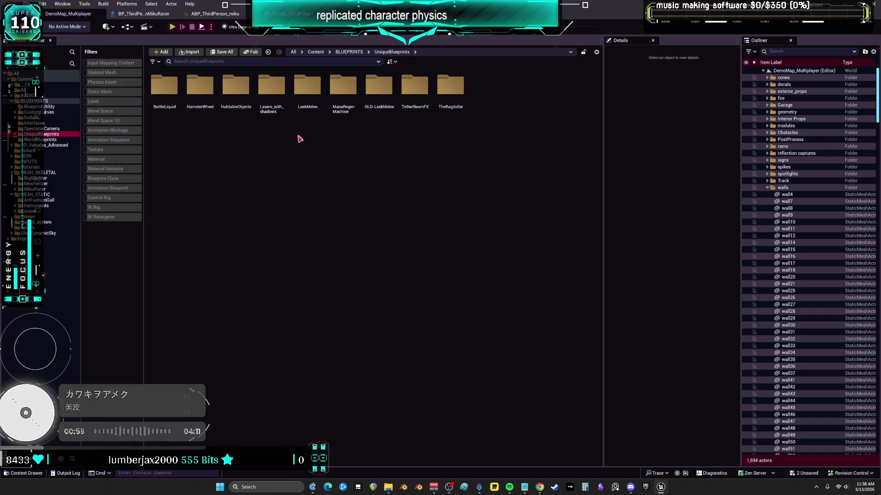
pyautogui.doubleClick(451, 86)
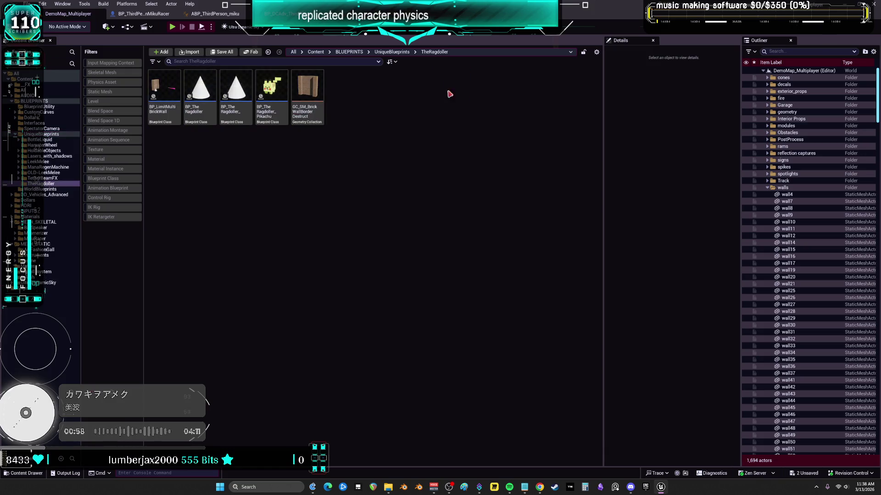
pyautogui.doubleClick(271, 91)
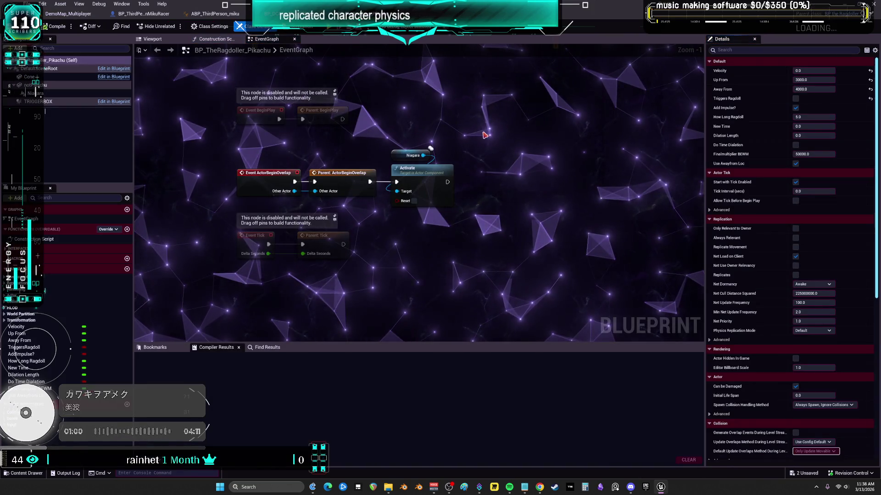
# Confirm the Away From default of 350.0, compile BP_TheRagdoller_Pikachu, and start the multiplayer preview.
pyautogui.click(21, 327)
pyautogui.click(20, 340)
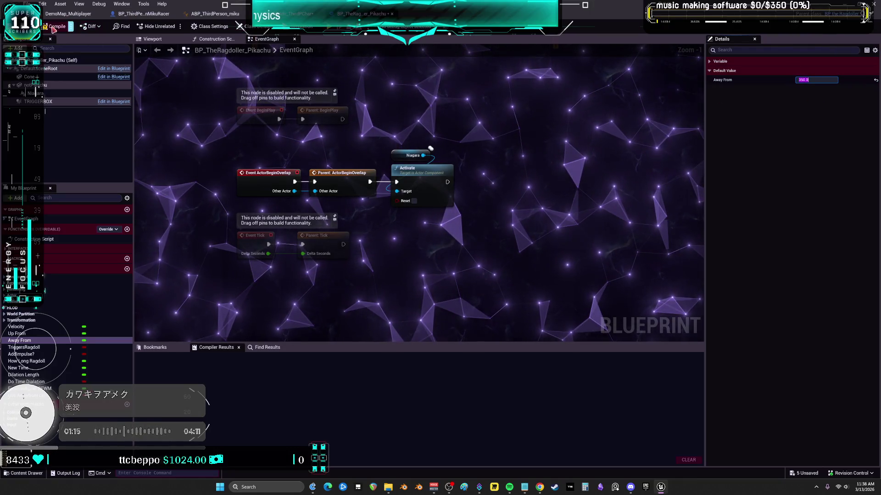
pyautogui.click(54, 26)
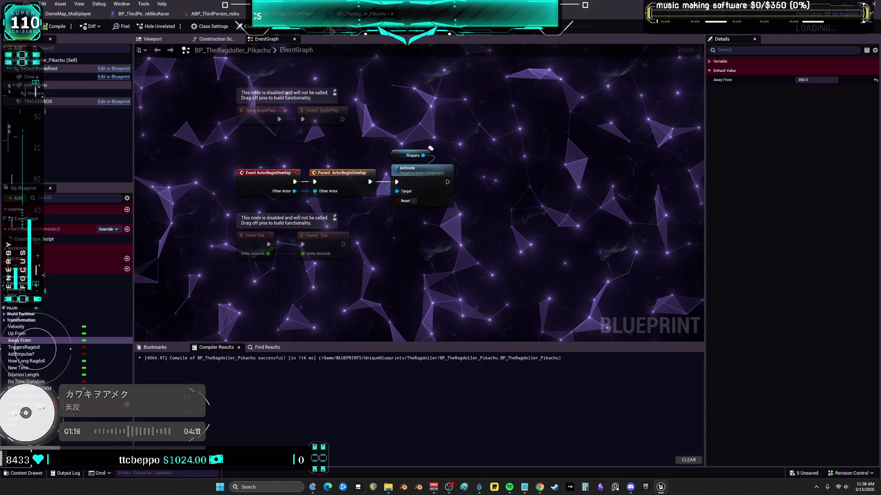
pyautogui.click(330, 28)
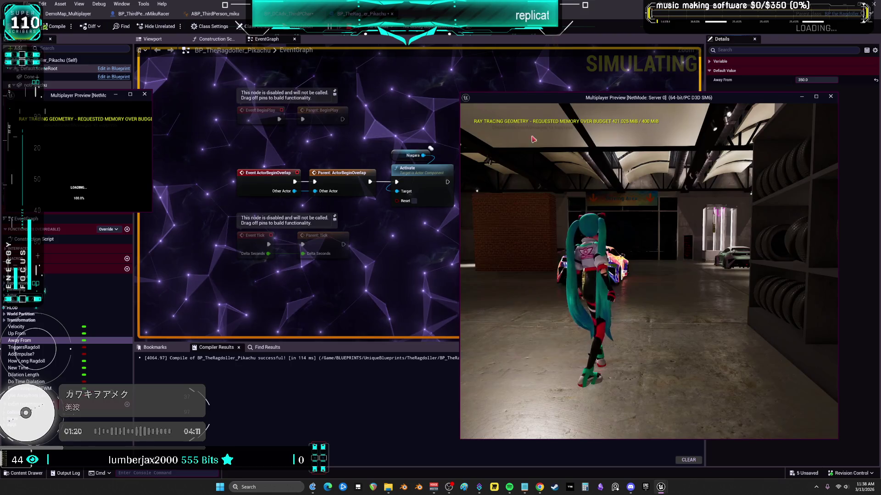
# Walk the character past the cars into the Pikachu so Miku ragdolls, then enlarge the client preview window.
pyautogui.press('w')
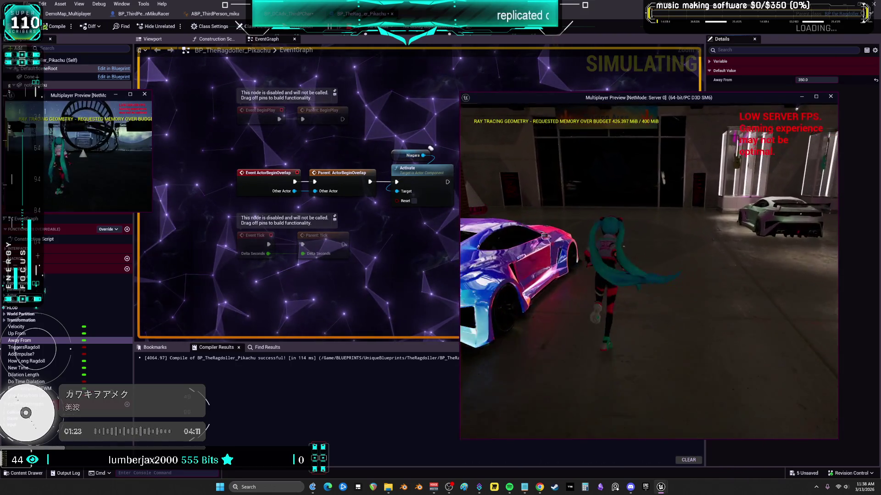
pyautogui.press('w')
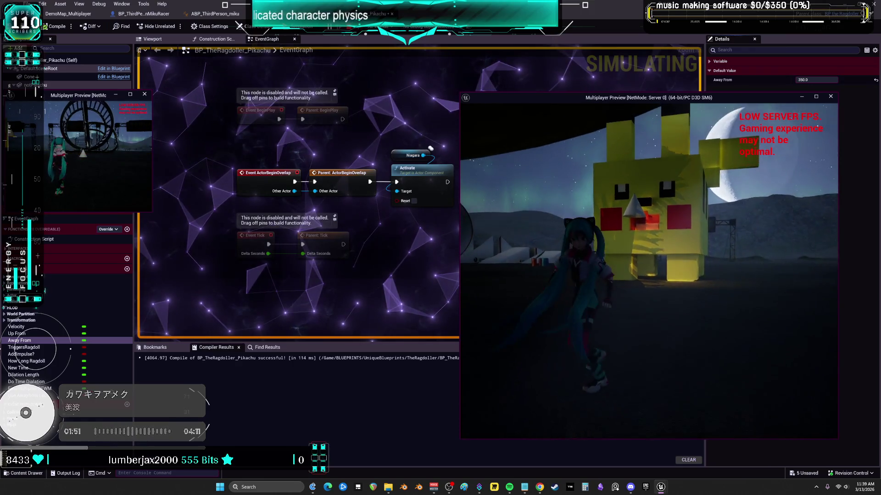
pyautogui.press('w')
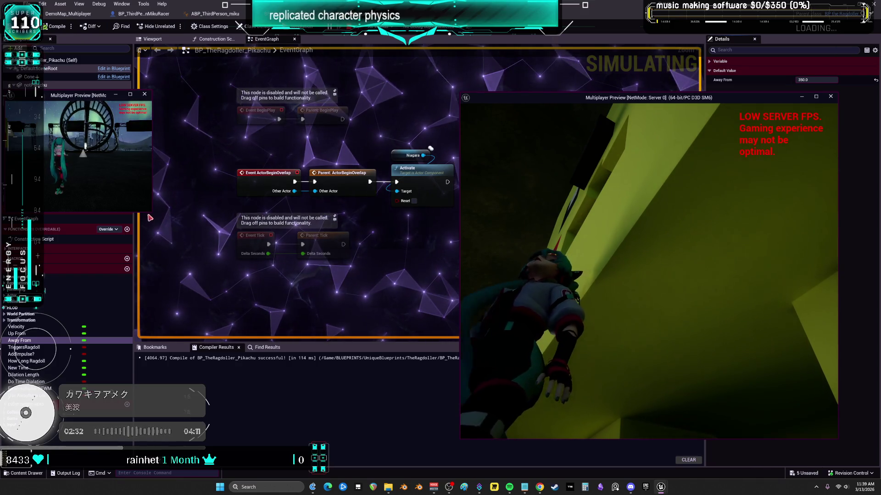
pyautogui.moveTo(152, 219); pyautogui.dragTo(357, 362)
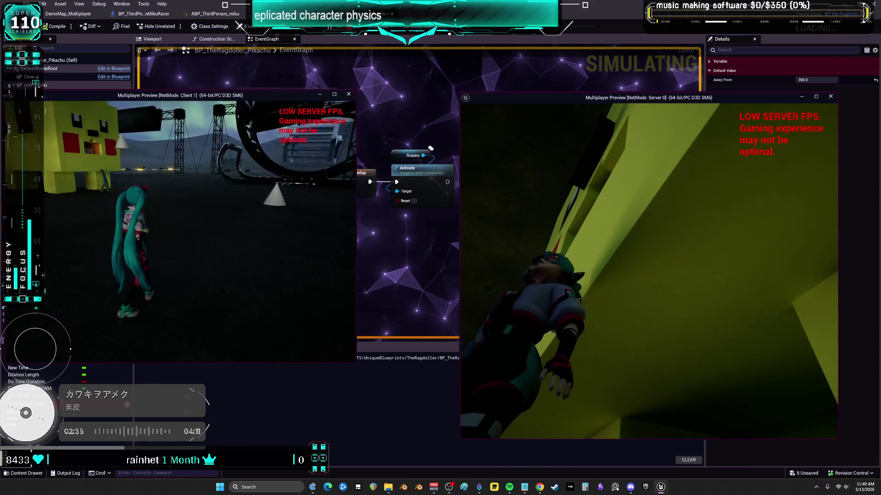
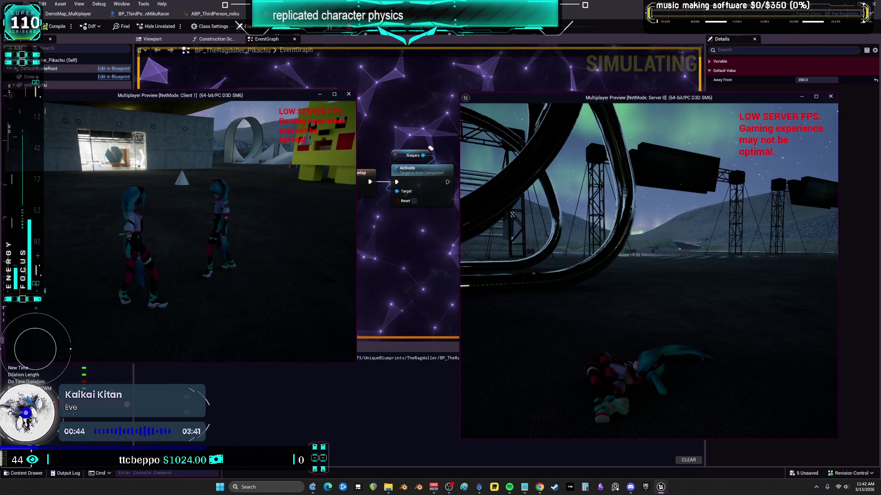
# End the multiplayer Play In Editor session, closing both Multiplayer Preview windows.
pyautogui.press('Escape')
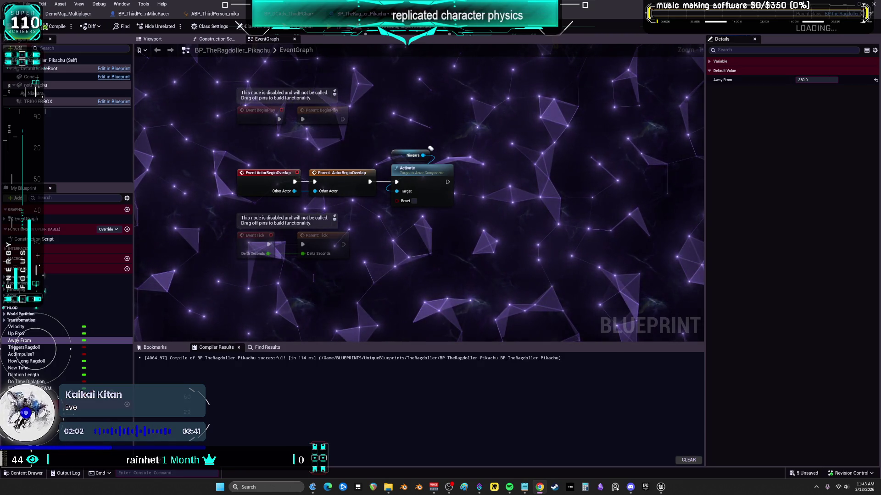
pyautogui.scroll(-2, 468, 212)
# Switch to BP_DCAdv_ThirdPChar's CharacterPhysics graph.
pyautogui.scroll(2, 466, 226)
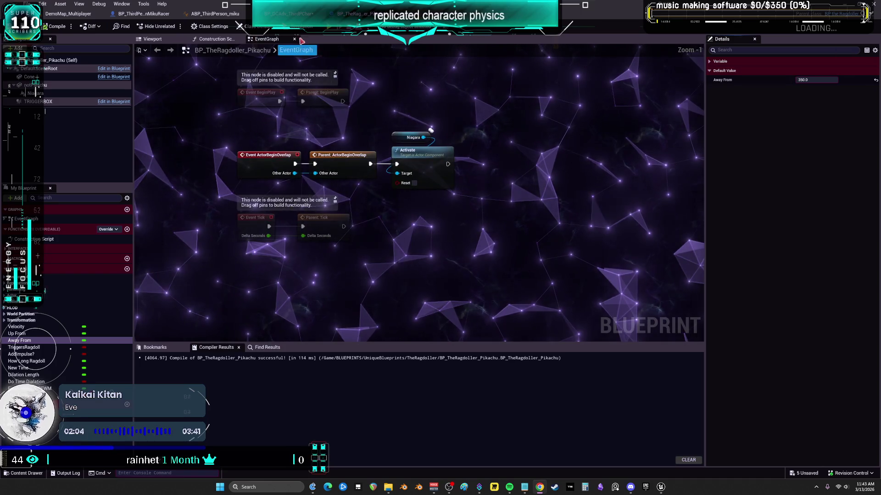
pyautogui.hotkey('ctrl', 'Tab')
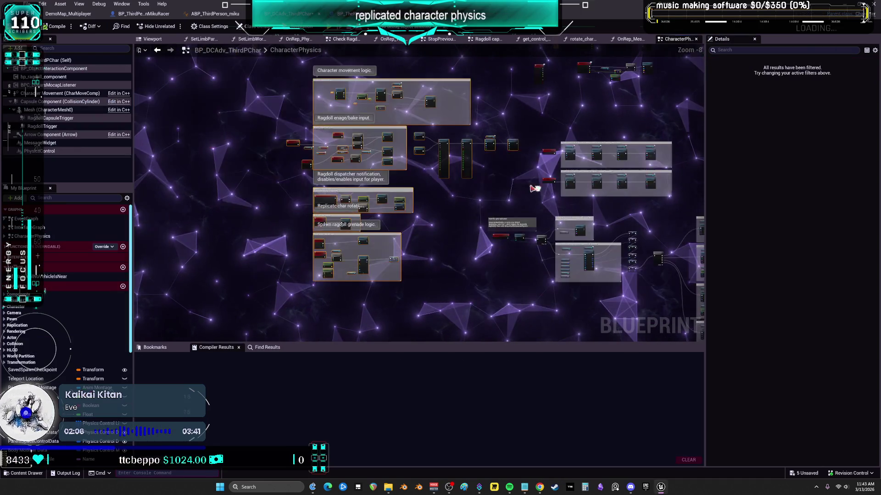
pyautogui.scroll(3, 386, 127)
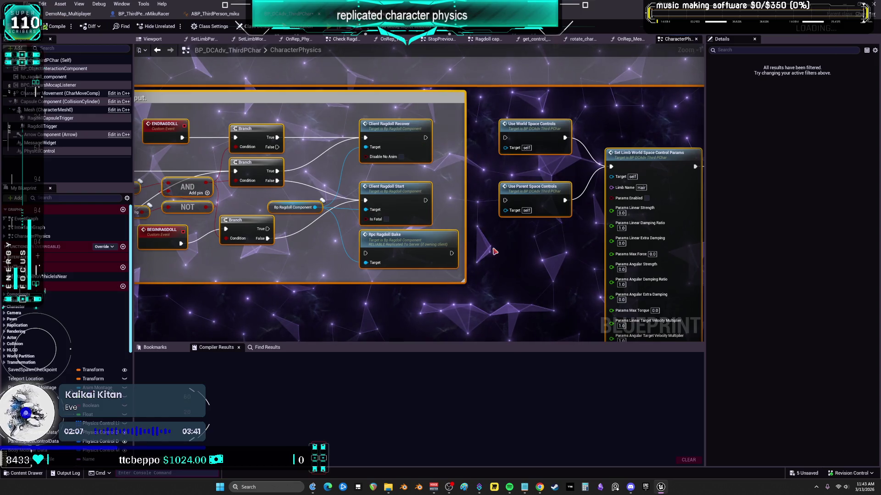
pyautogui.scroll(-2, 357, 264)
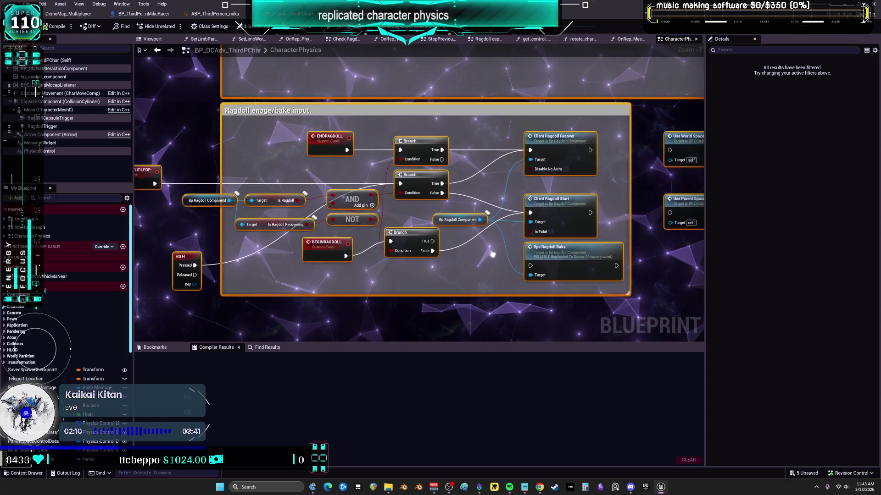
pyautogui.scroll(2, 414, 290)
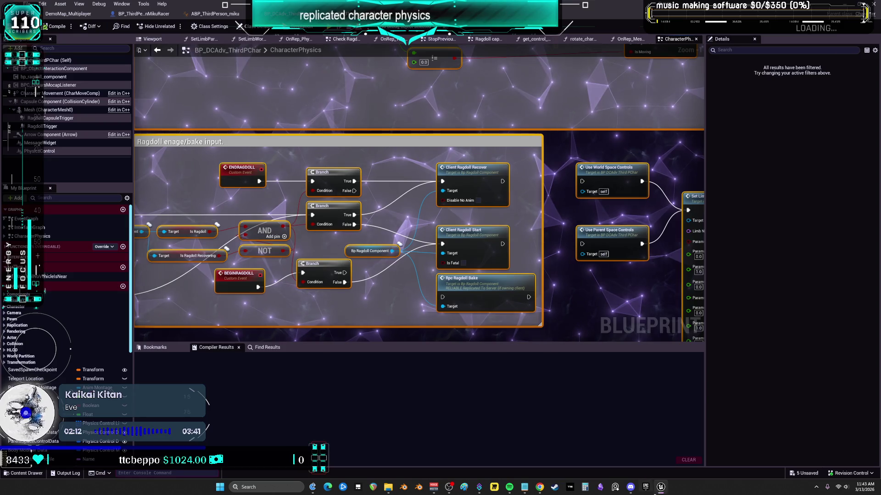
# Bring up the Epic Games Launcher and scroll to the My Projects list.
pyautogui.moveTo(660, 489)
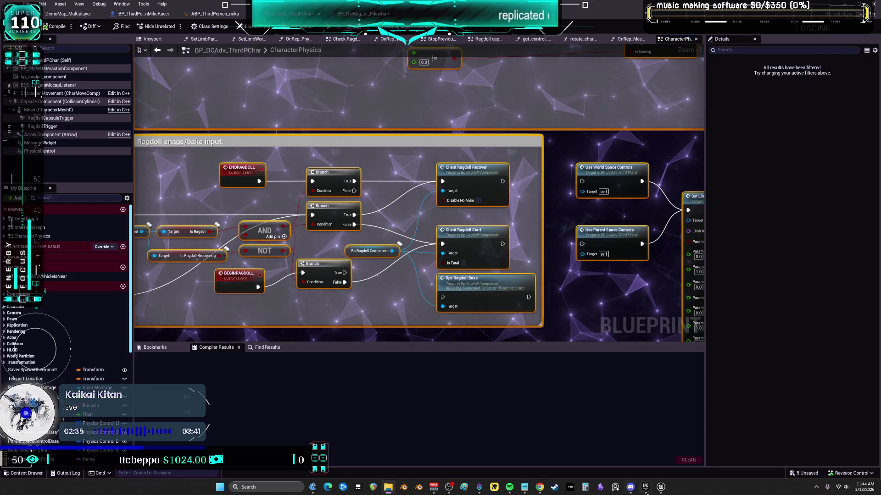
pyautogui.click(645, 487)
pyautogui.scroll(-2, 500, 347)
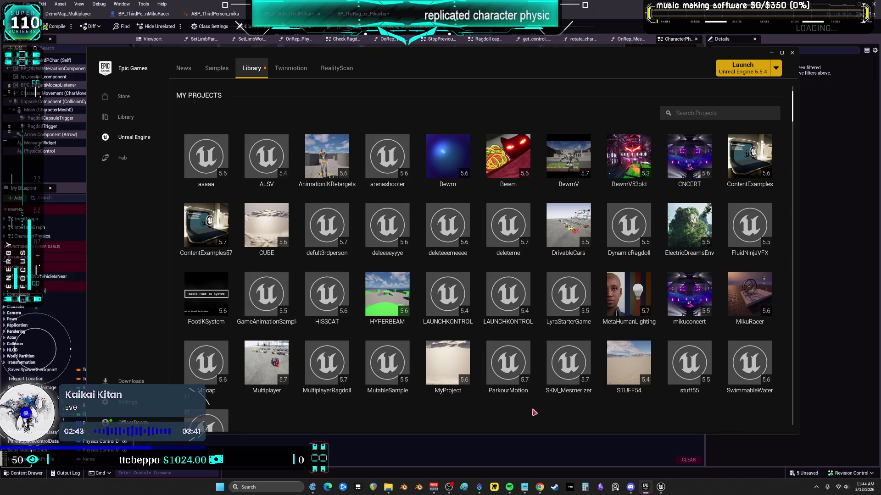
# Launch the MultiplayerRagdoll project from My Projects, then close the Epic Games Launcher.
pyautogui.scroll(-1, 528, 413)
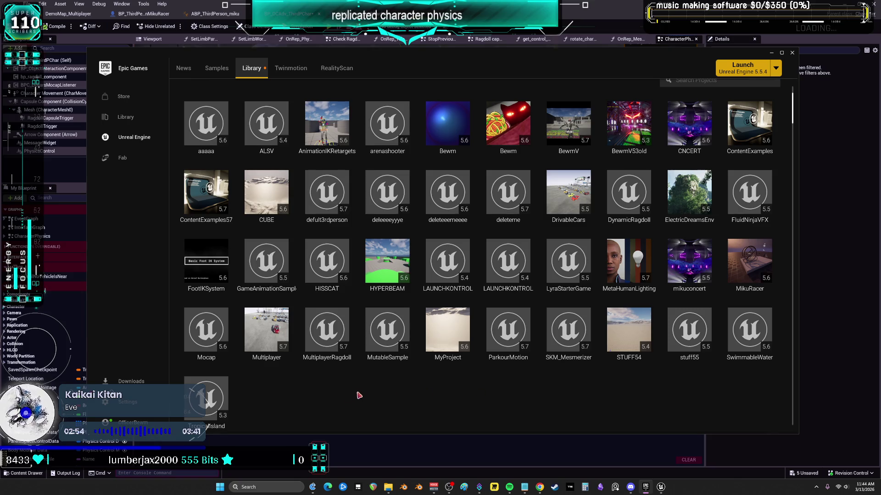
pyautogui.doubleClick(329, 328)
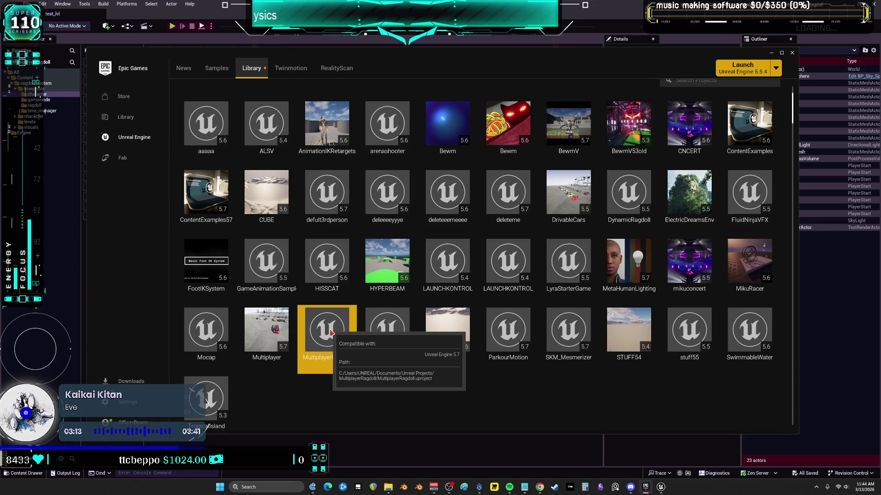
pyautogui.doubleClick(330, 333)
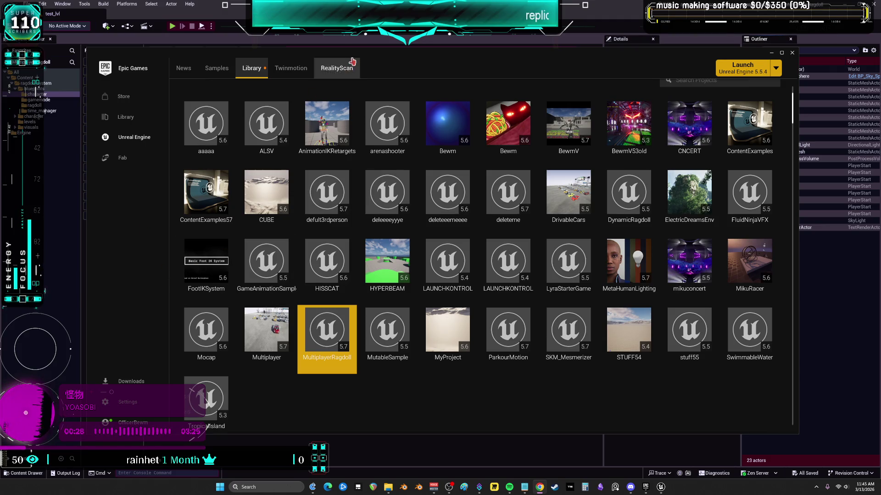
pyautogui.click(791, 53)
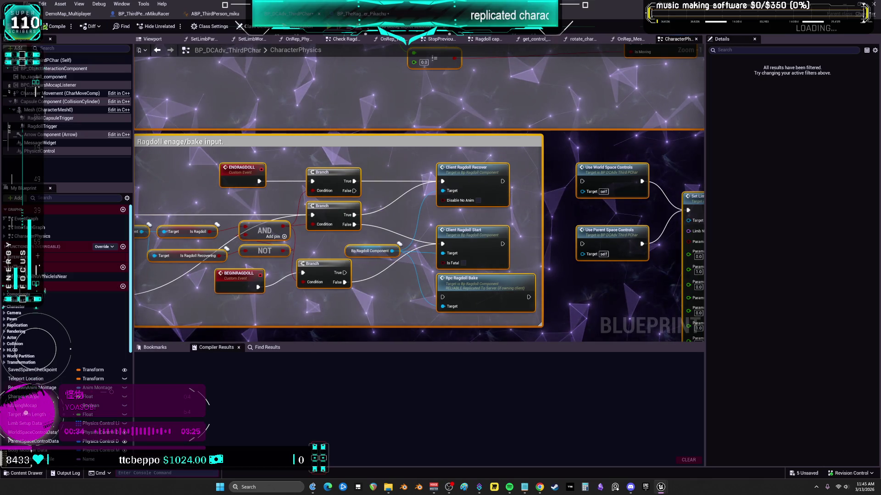
# Check bp_ragdoll_character, then show BP_DCAdv_ThirdPChar's own properties in a wider Details panel.
pyautogui.hotkey('alt', 'Tab')
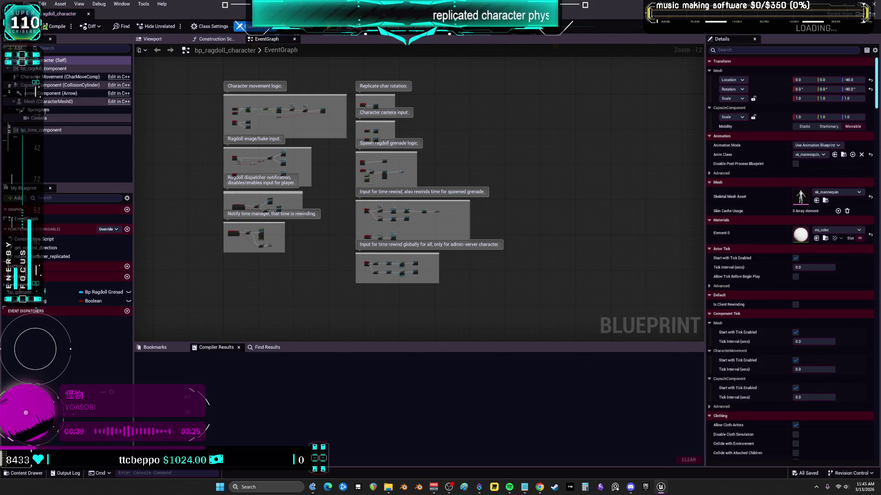
pyautogui.hotkey('alt', 'Tab')
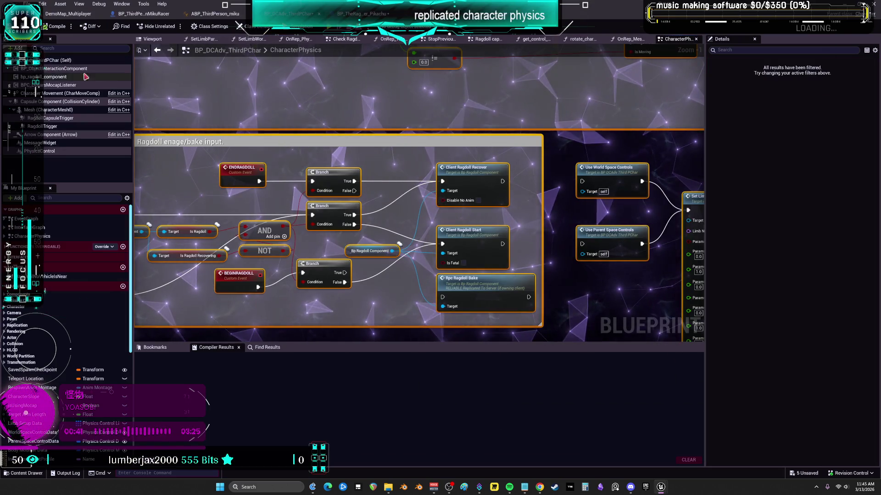
pyautogui.click(53, 62)
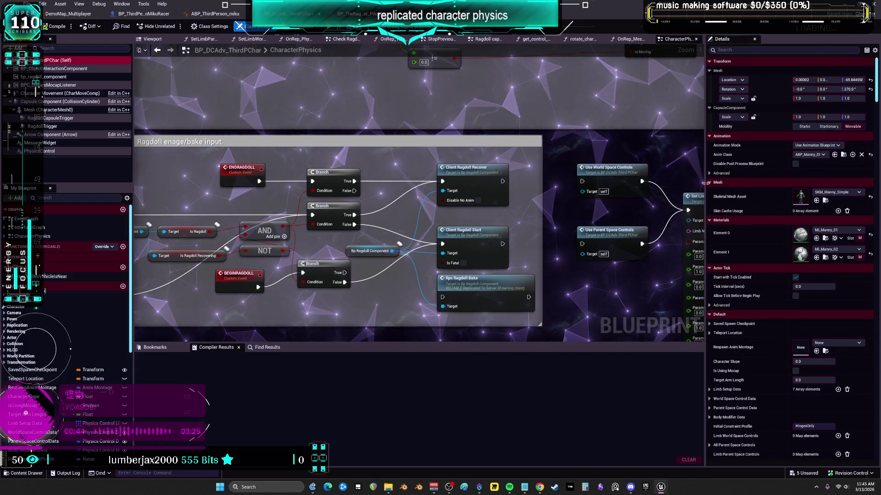
pyautogui.moveTo(705, 186)
pyautogui.mouseDown()
pyautogui.moveTo(549, 187)
pyautogui.moveTo(556, 196)
pyautogui.mouseUp()
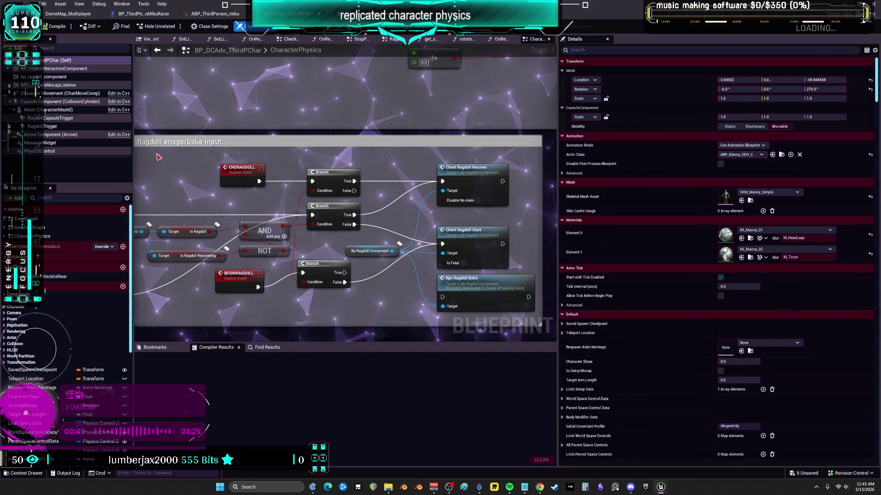
# Run Find References By Name on the PhysicsControl component.
pyautogui.click(40, 151)
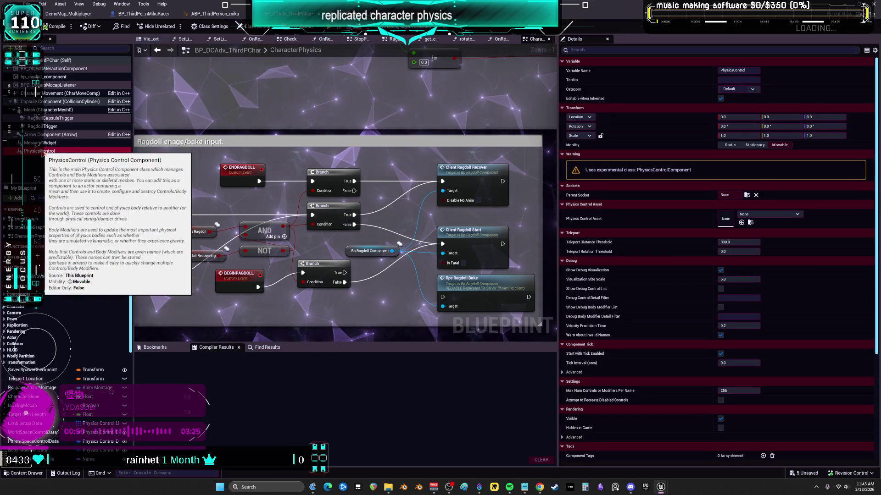
pyautogui.rightClick(42, 153)
pyautogui.moveTo(88, 178)
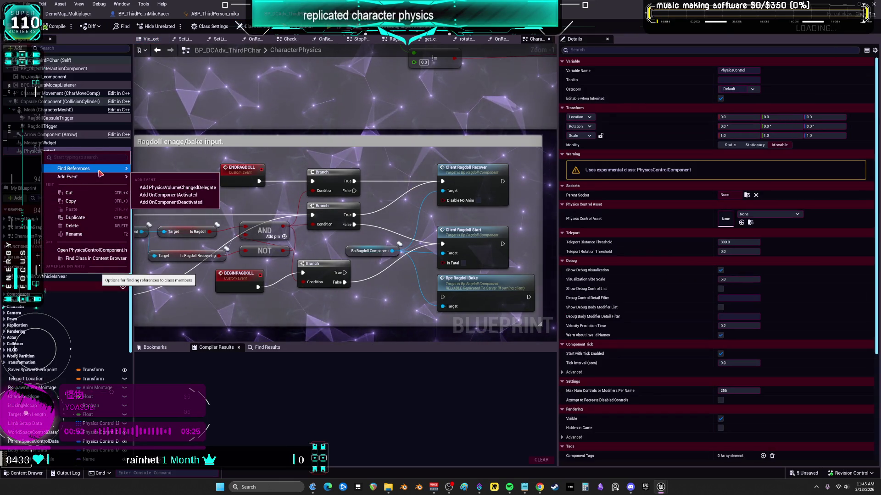
pyautogui.moveTo(120, 177)
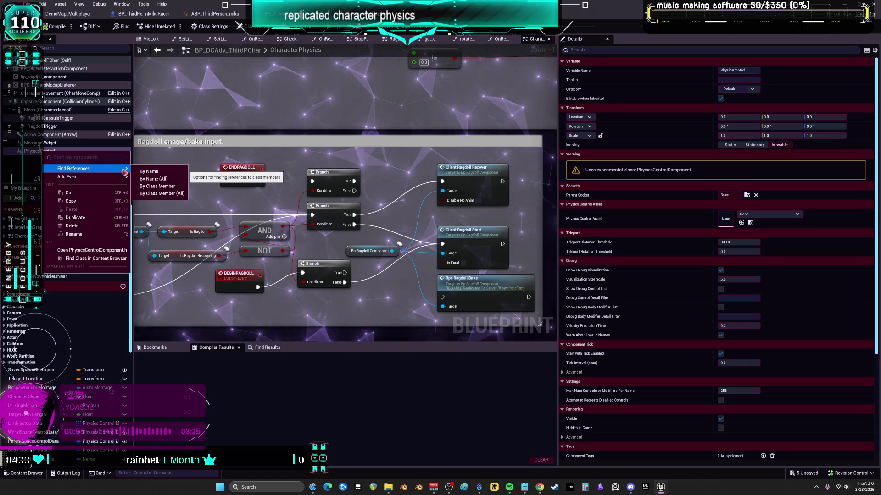
pyautogui.click(151, 173)
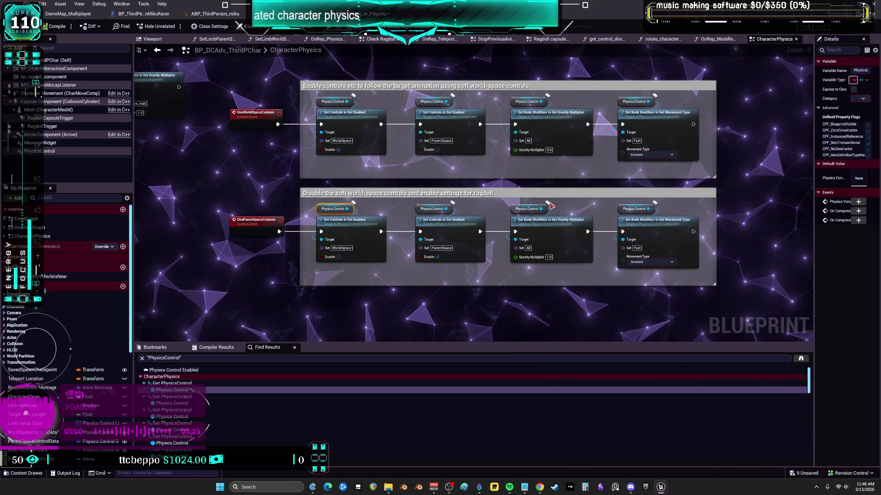
pyautogui.scroll(-2, 568, 208)
pyautogui.moveTo(221, 254)
pyautogui.mouseDown()
pyautogui.moveTo(516, 201)
pyautogui.moveTo(644, 209)
pyautogui.moveTo(740, 260)
pyautogui.mouseUp()
pyautogui.moveTo(543, 151); pyautogui.dragTo(316, 225)
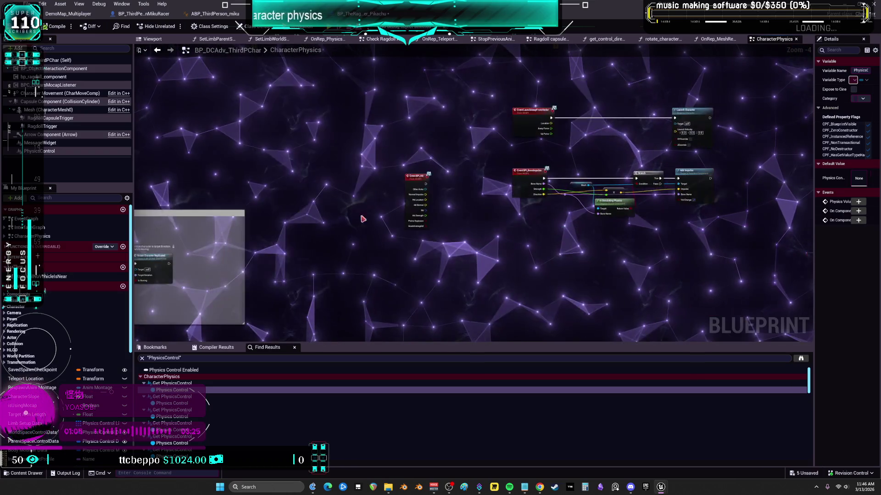
pyautogui.scroll(-4, 459, 243)
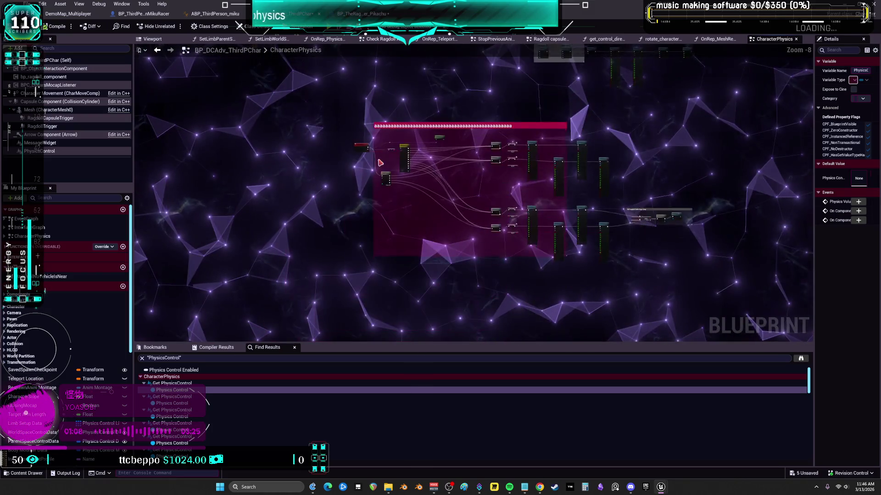
pyautogui.scroll(5, 381, 163)
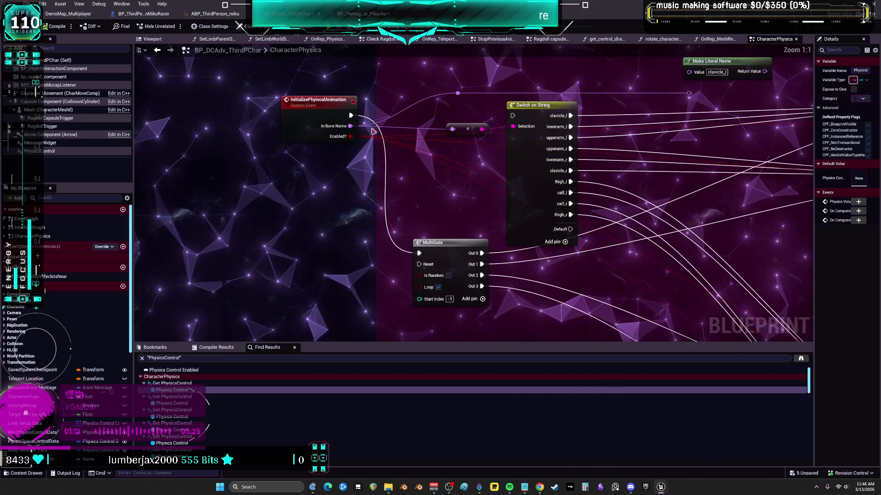
pyautogui.moveTo(470, 217)
pyautogui.mouseDown()
pyautogui.moveTo(582, 246)
pyautogui.moveTo(541, 205)
pyautogui.moveTo(513, 235)
pyautogui.moveTo(710, 225)
pyautogui.moveTo(504, 115)
pyautogui.moveTo(174, 2)
pyautogui.mouseUp()
pyautogui.moveTo(642, 229)
pyautogui.mouseDown()
pyautogui.moveTo(367, 138)
pyautogui.moveTo(408, 118)
pyautogui.mouseUp()
pyautogui.scroll(3, 408, 118)
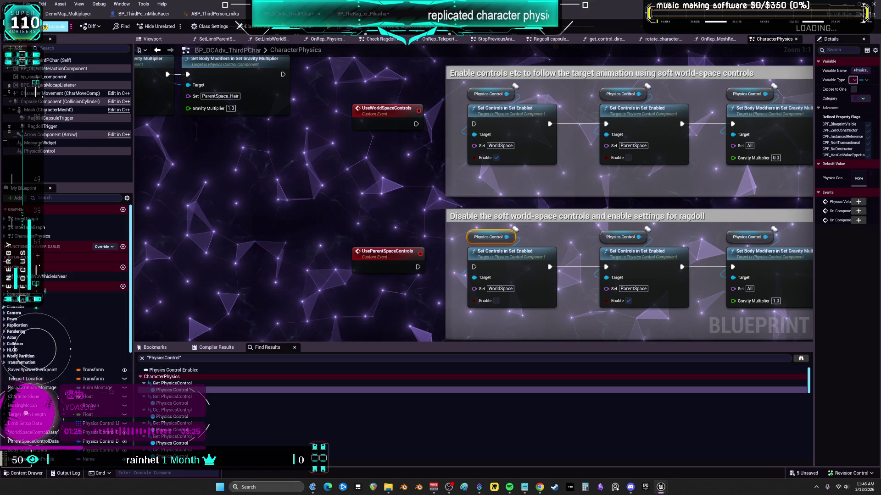
# Compile and check out BP_DCAdv_ThirdPChar, then review bp_ragdoll_component in a widened Details panel.
pyautogui.click(56, 26)
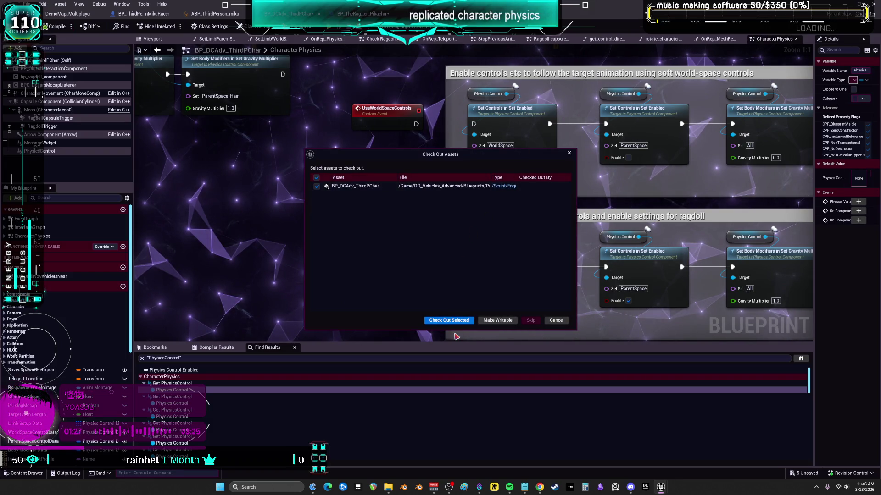
pyautogui.click(458, 324)
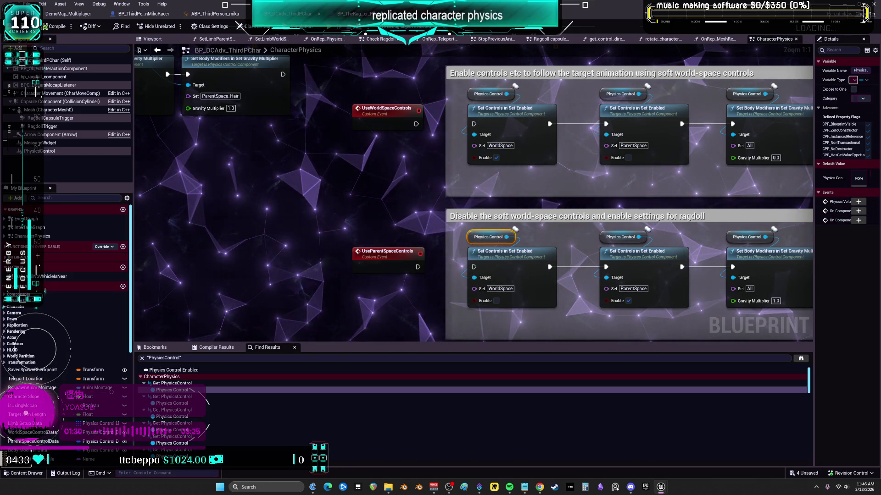
pyautogui.click(60, 76)
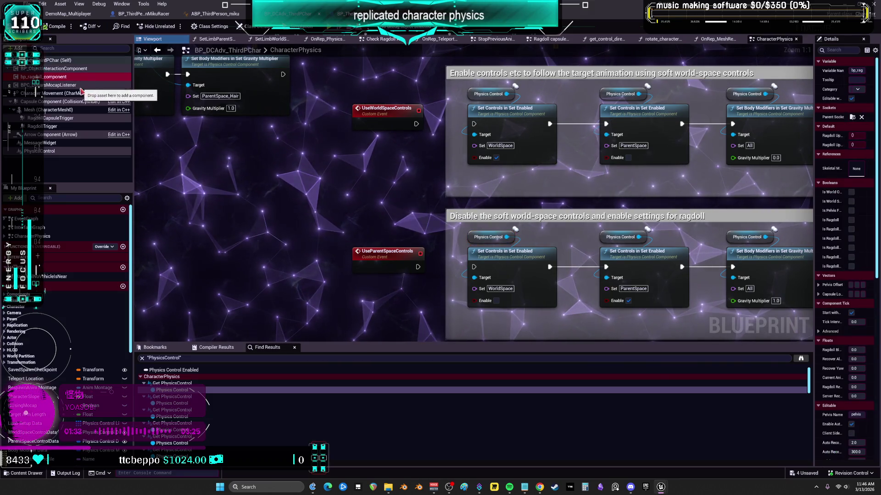
pyautogui.click(812, 169)
pyautogui.moveTo(811, 168); pyautogui.dragTo(708, 182)
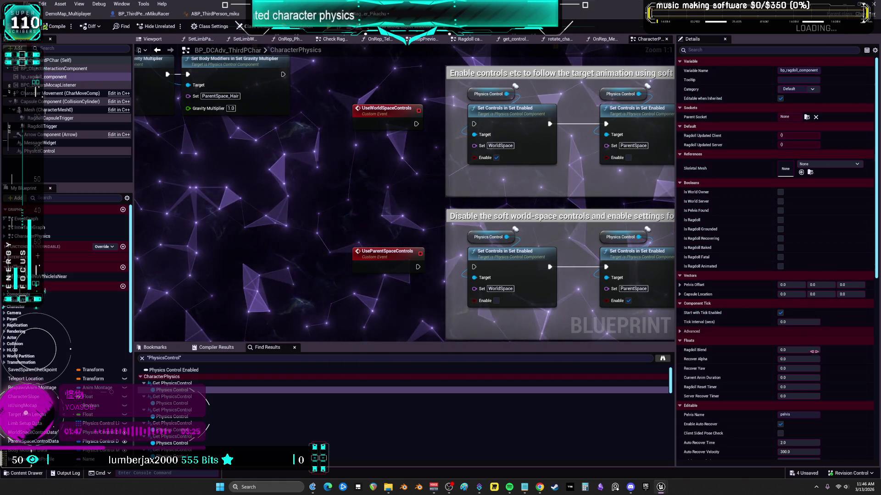
pyautogui.scroll(-10, 818, 379)
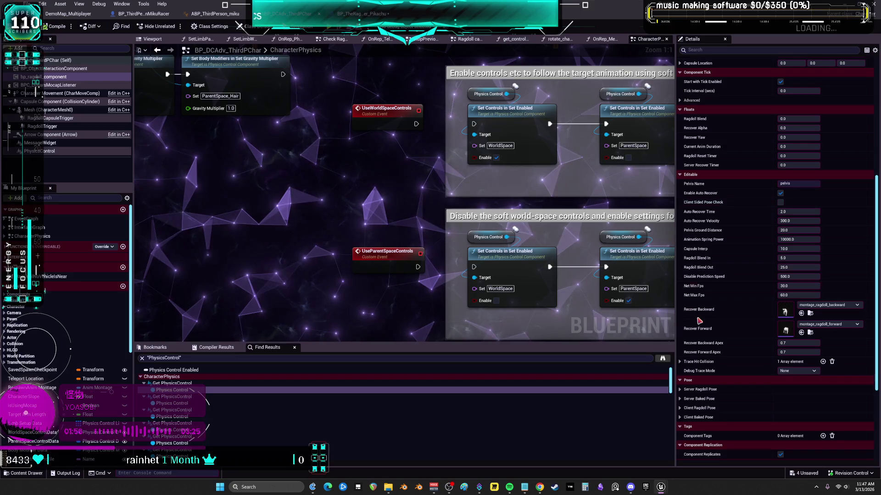
pyautogui.click(68, 14)
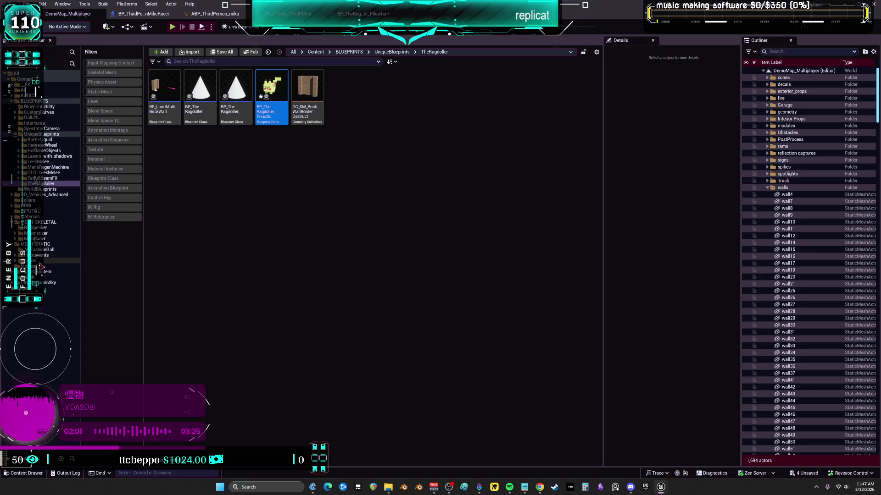
# Open the ragdoll_system content folder and peek into its visuals subfolder.
pyautogui.click(42, 271)
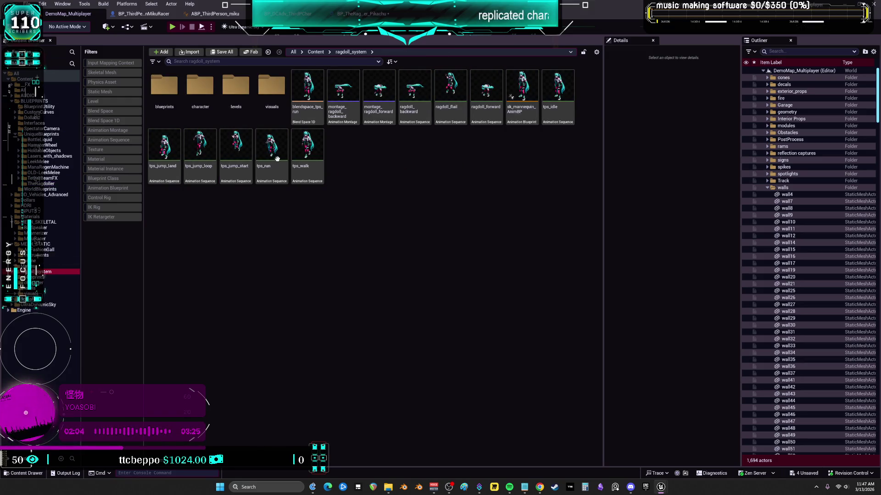
pyautogui.doubleClick(271, 87)
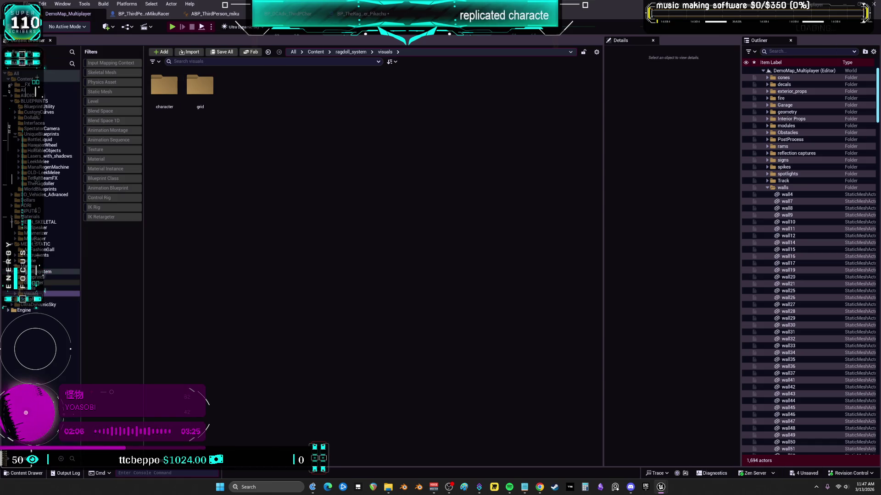
pyautogui.hotkey('alt', 'Left')
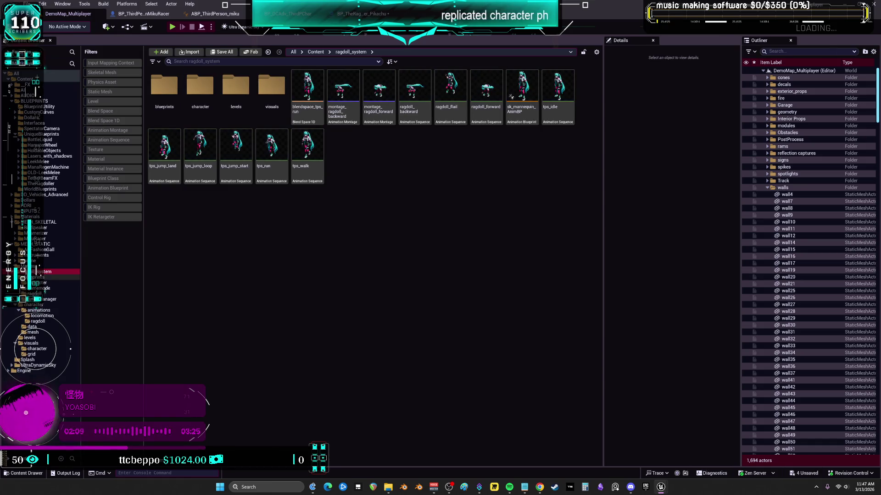
# Step through the blueprints ragdoll, time_manager, animations, mesh and levels folders.
pyautogui.click(37, 277)
pyautogui.click(39, 282)
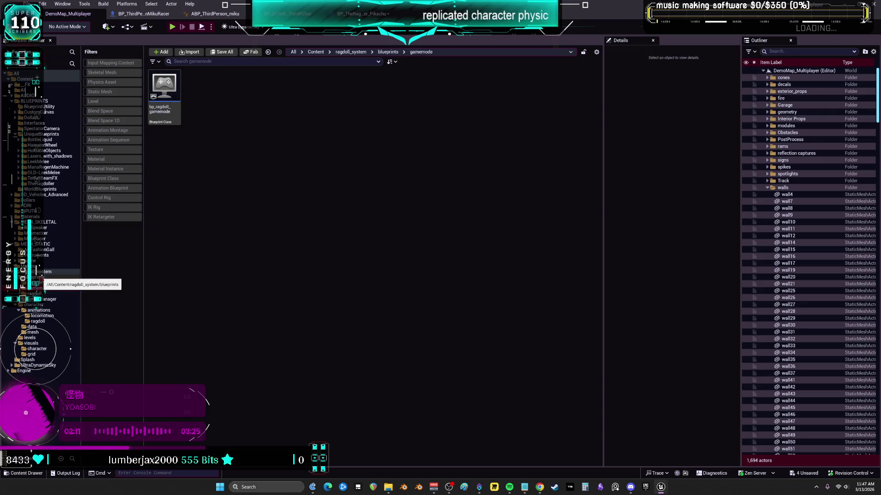
pyautogui.click(35, 293)
pyautogui.press('Down')
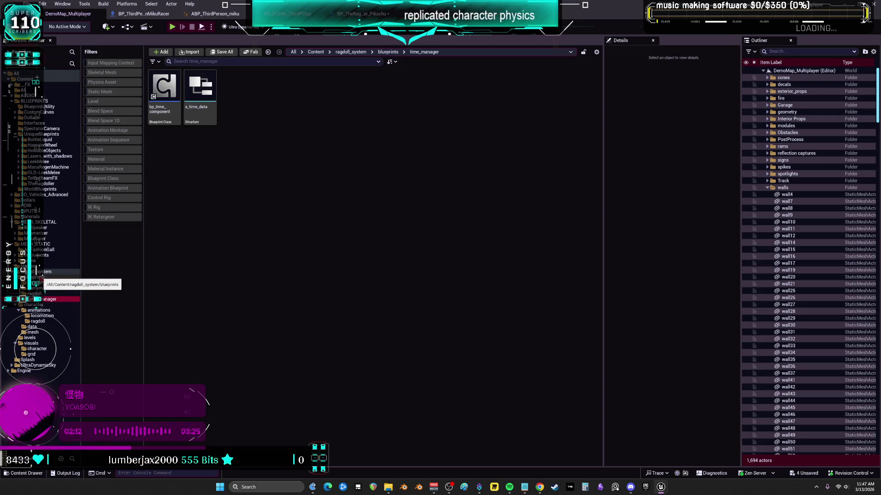
pyautogui.press('Down')
pyautogui.press('Down')
pyautogui.press('Down')
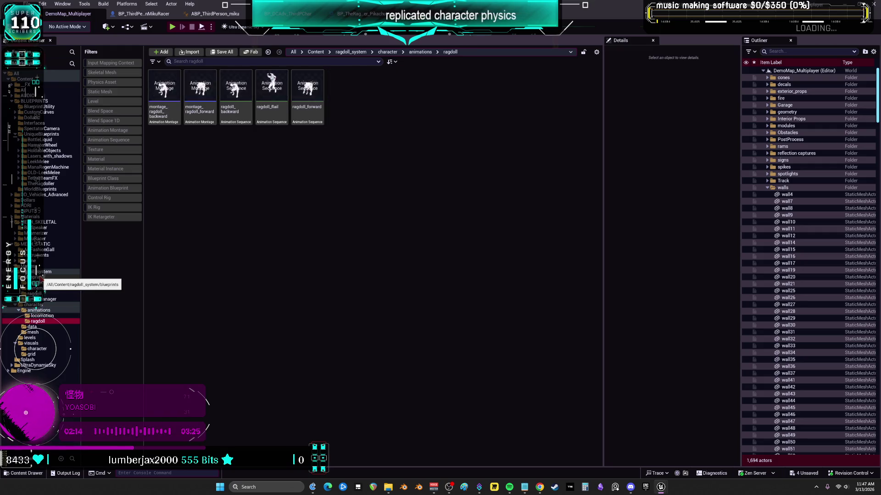
pyautogui.press('Down')
pyautogui.press('Down')
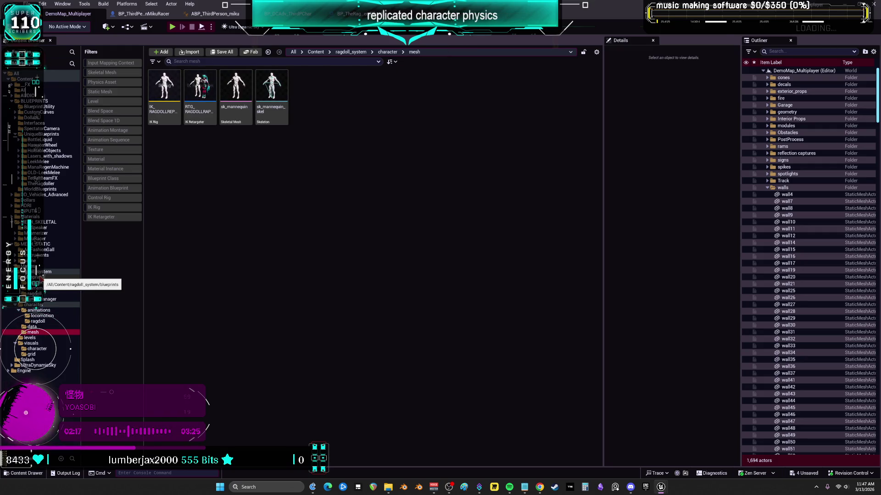
pyautogui.press('Down')
pyautogui.press('Down')
pyautogui.press('Down')
pyautogui.press('Down')
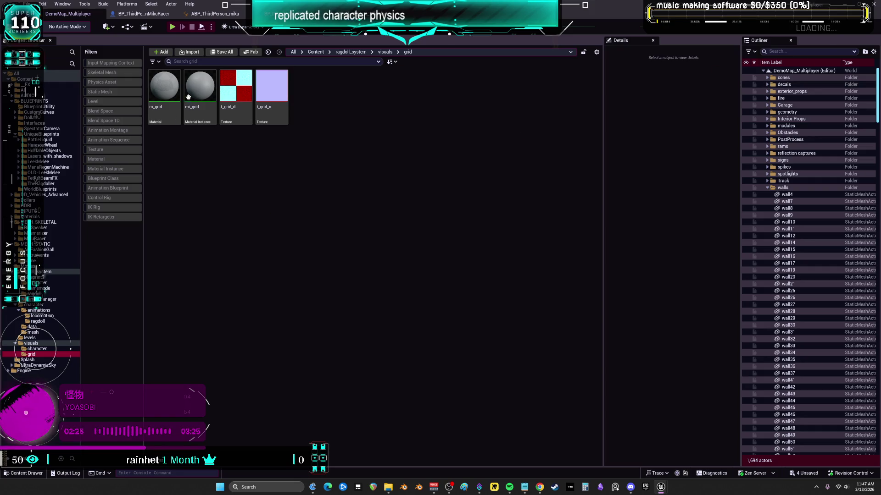
pyautogui.click(146, 14)
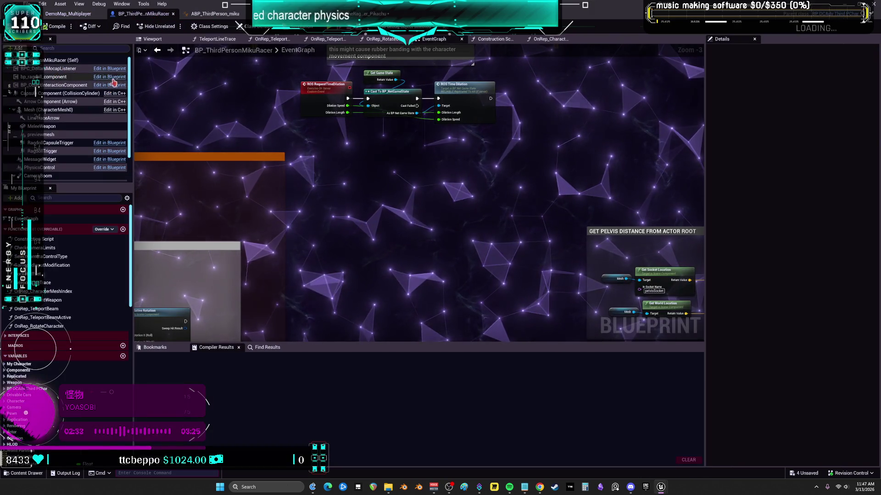
# From the parent character blueprint's Components, choose Edit bp_ragdoll_component to open its EventGraph.
pyautogui.click(110, 168)
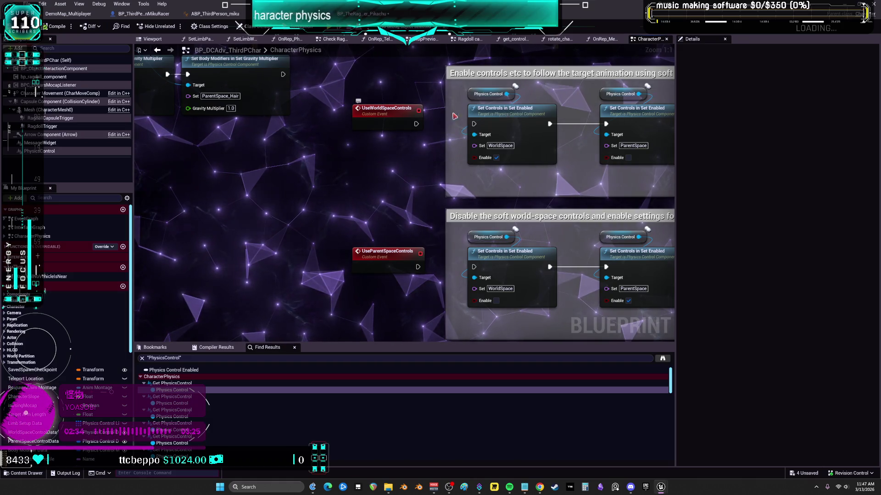
pyautogui.click(51, 77)
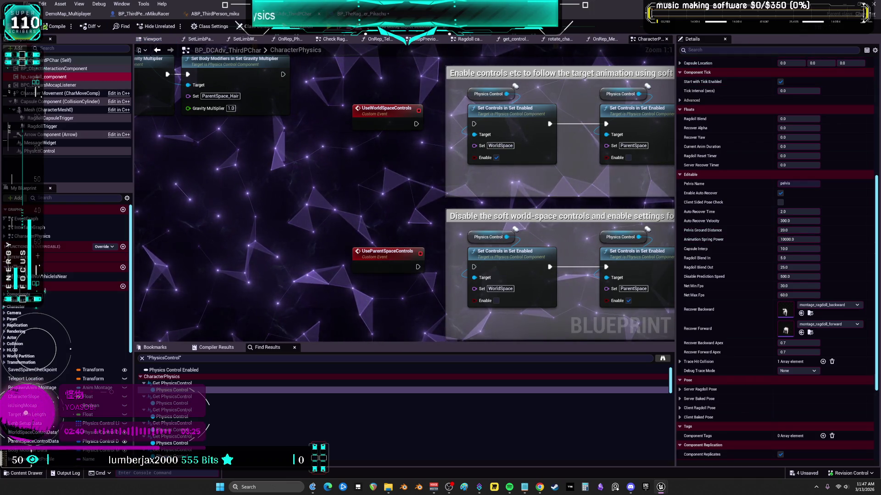
pyautogui.rightClick(63, 78)
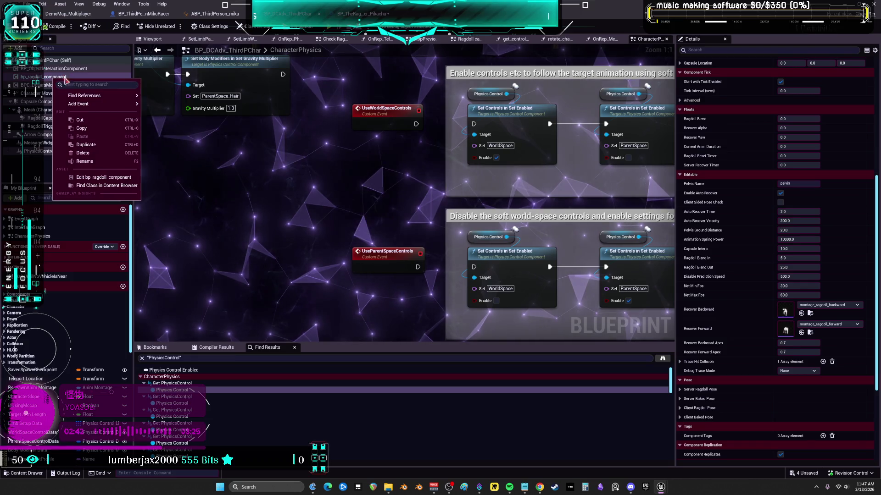
pyautogui.click(97, 178)
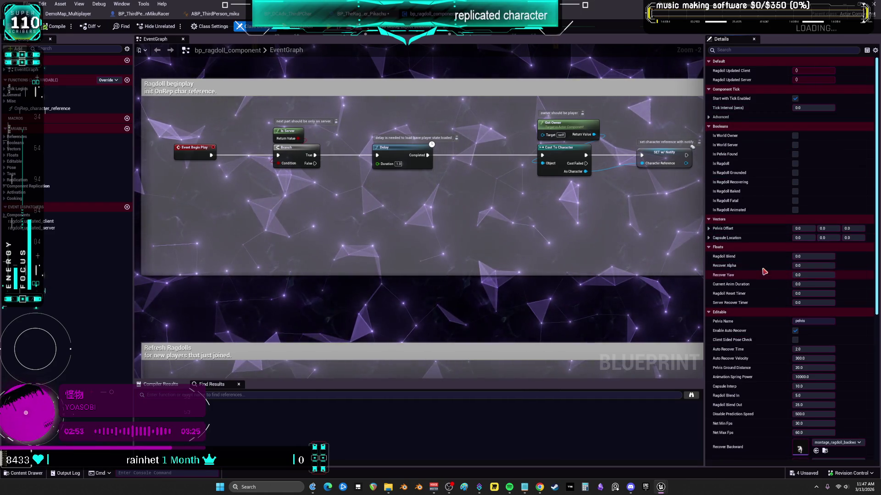
pyautogui.scroll(-1, 766, 270)
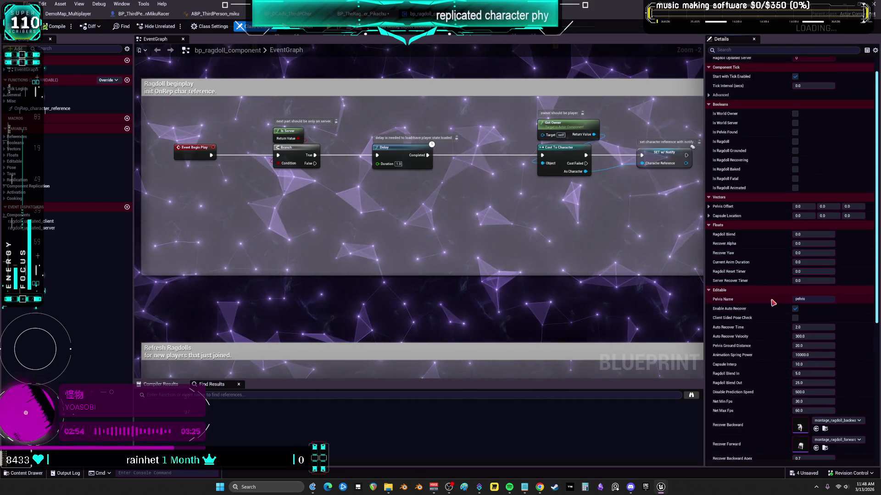
# Uncheck Enable Auto Recover and expand Server Ragdoll, Server Baked, Client Ragdoll and Client Baked Pose.
pyautogui.scroll(-1, 786, 294)
pyautogui.click(795, 277)
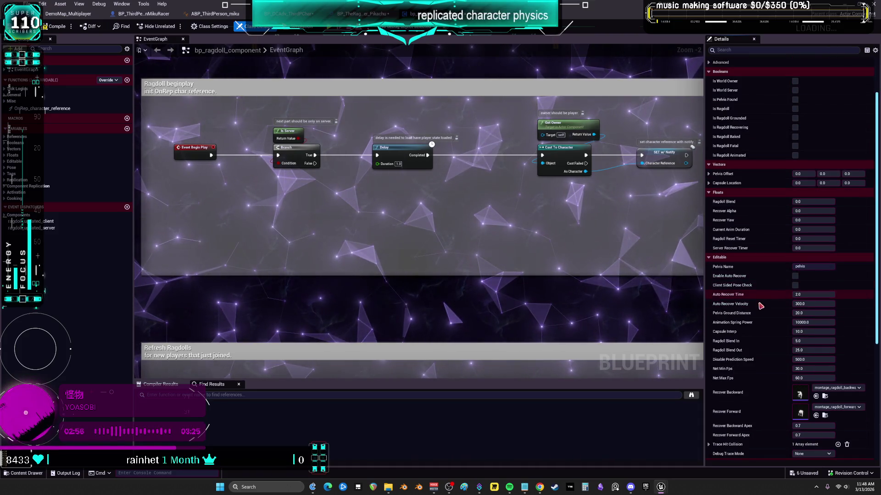
pyautogui.scroll(-1, 763, 306)
pyautogui.scroll(-3, 764, 307)
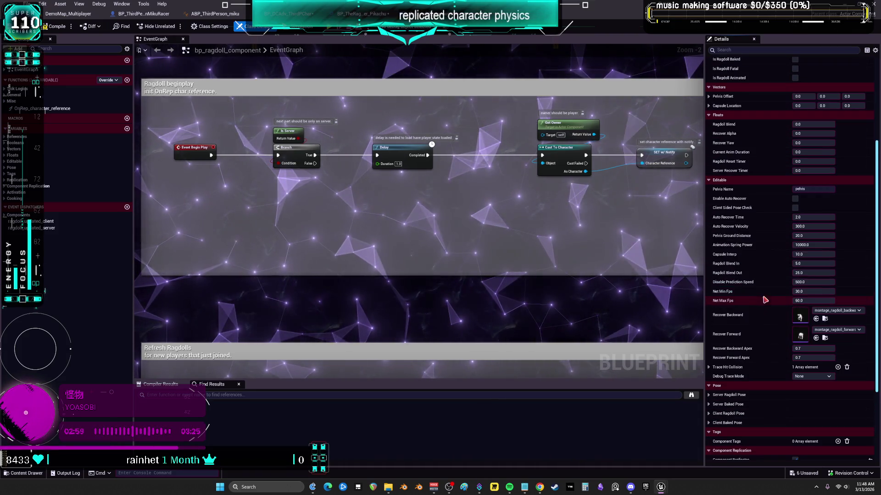
pyautogui.scroll(-2, 761, 324)
pyautogui.scroll(-1, 759, 327)
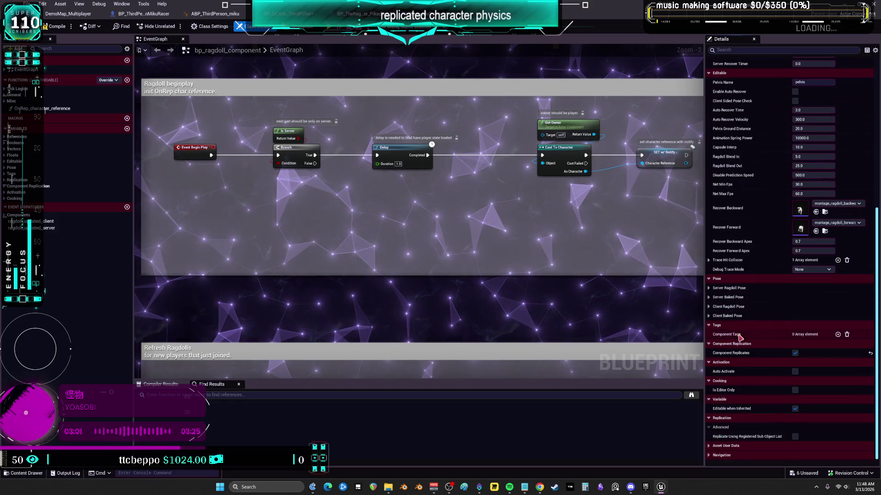
pyautogui.click(708, 316)
pyautogui.click(709, 306)
pyautogui.click(709, 298)
pyautogui.click(709, 288)
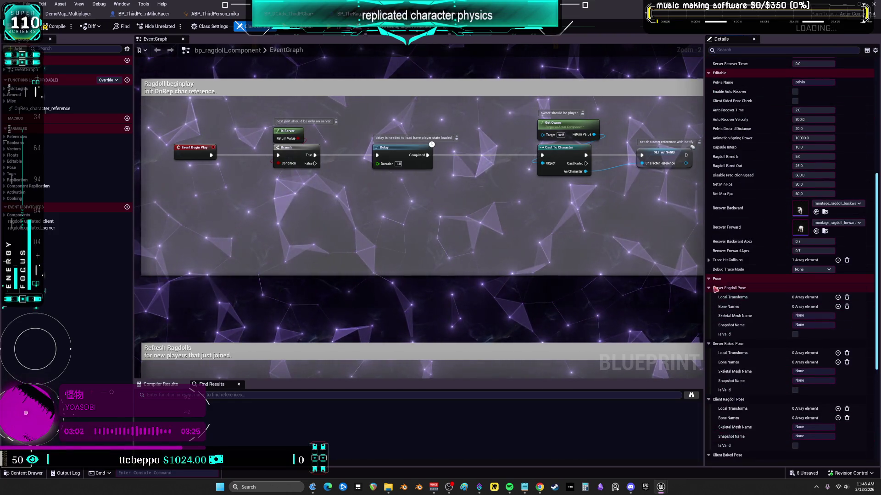
pyautogui.scroll(-6, 739, 297)
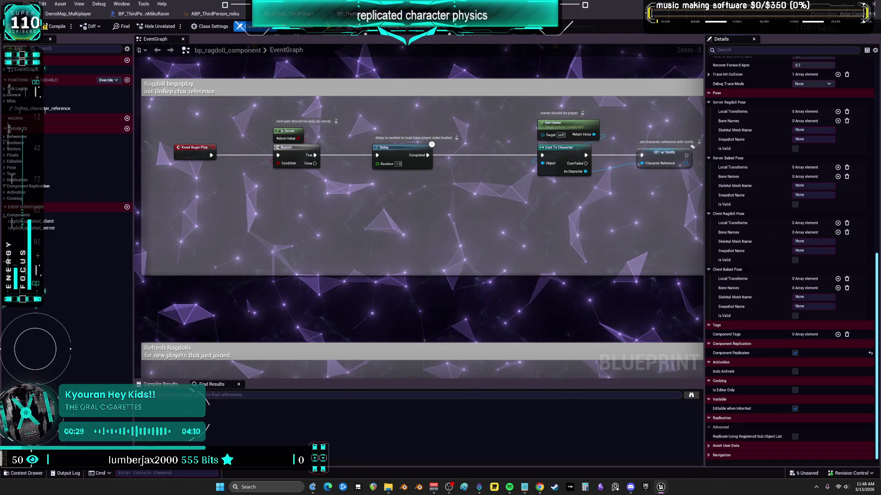
# Pan past the Get Owner and Cast To Character nodes and select the client_refresh_ragdolls event.
pyautogui.scroll(-4, 319, 296)
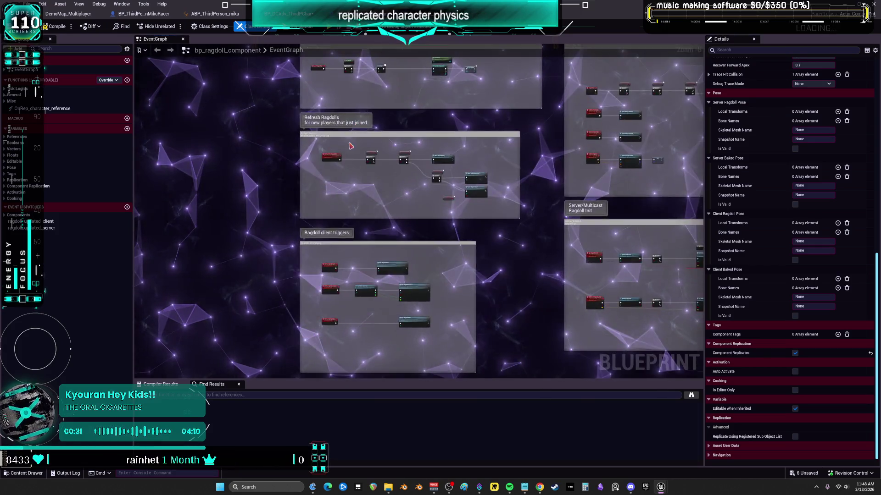
pyautogui.scroll(5, 347, 144)
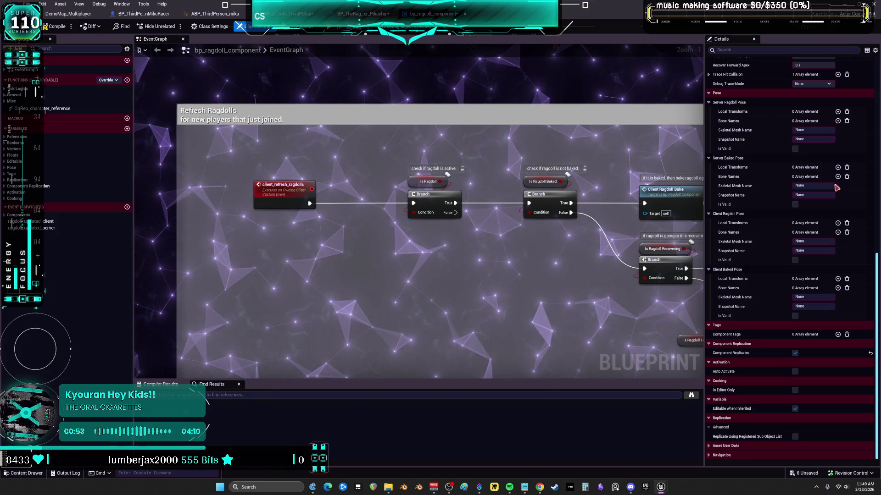
pyautogui.moveTo(472, 236)
pyautogui.mouseDown()
pyautogui.moveTo(373, 232)
pyautogui.moveTo(466, 184)
pyautogui.mouseUp()
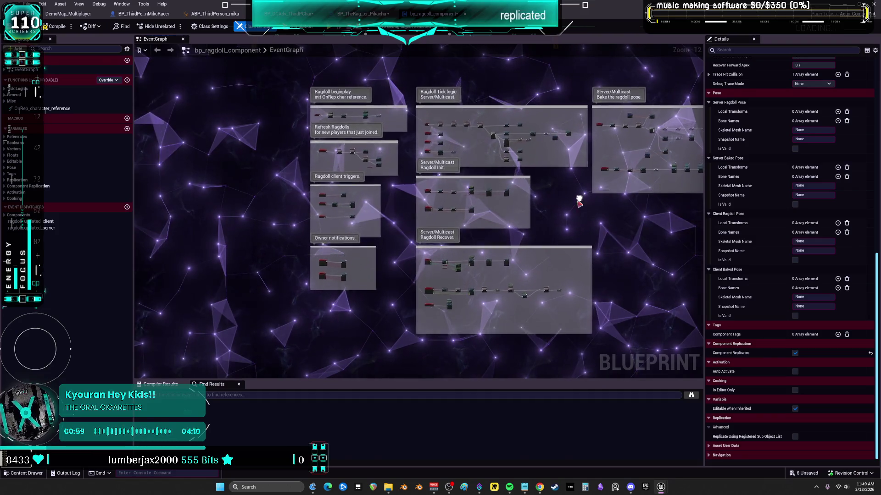
pyautogui.moveTo(579, 196); pyautogui.dragTo(577, 201)
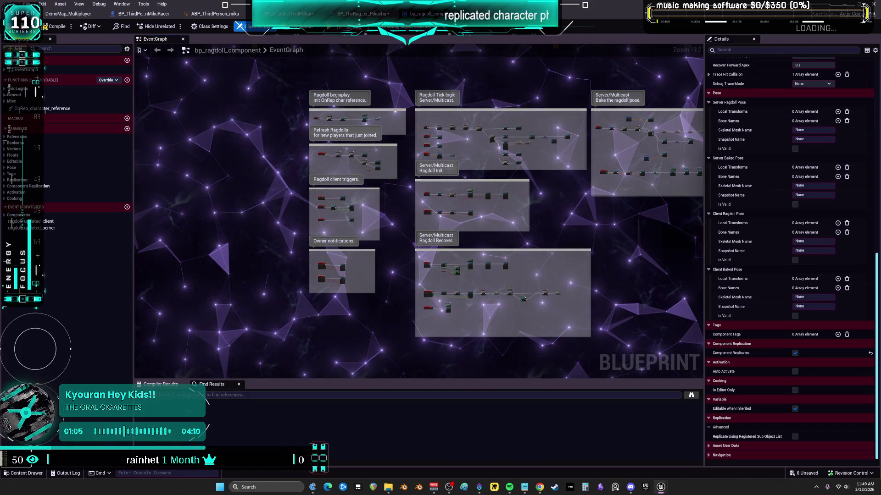
pyautogui.scroll(13, 343, 111)
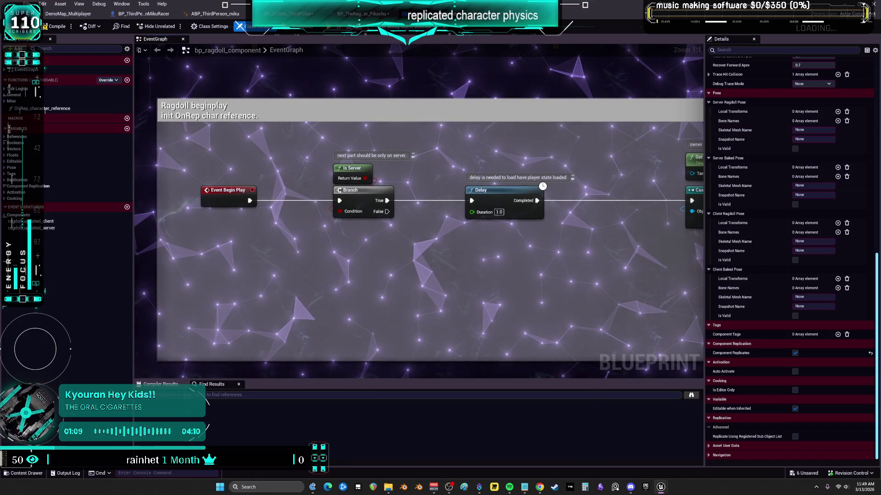
pyautogui.moveTo(688, 160); pyautogui.dragTo(488, 150)
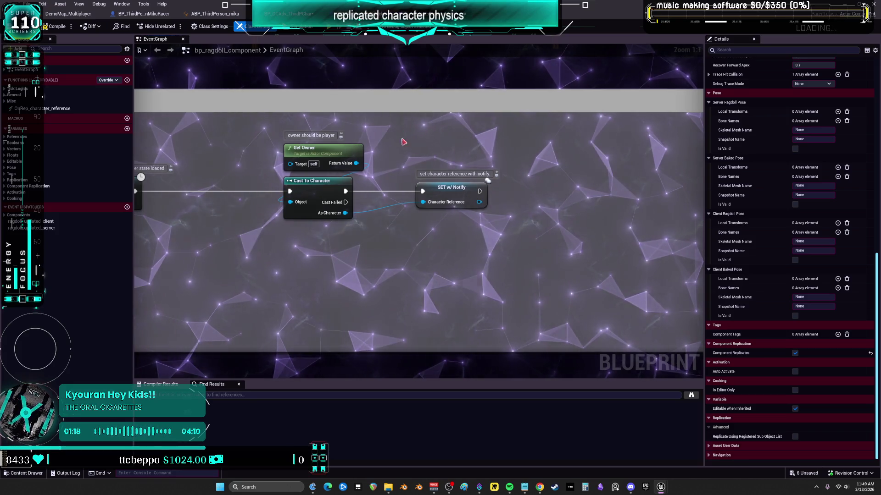
pyautogui.scroll(-6, 483, 166)
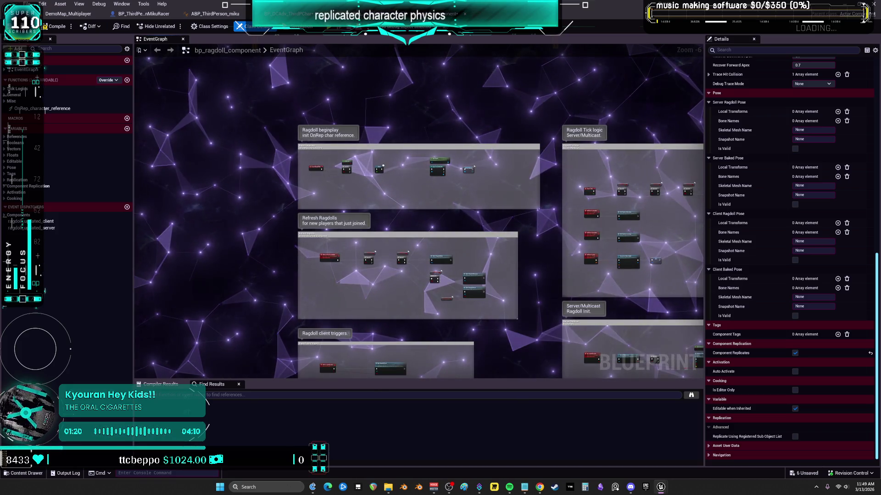
pyautogui.scroll(5, 416, 252)
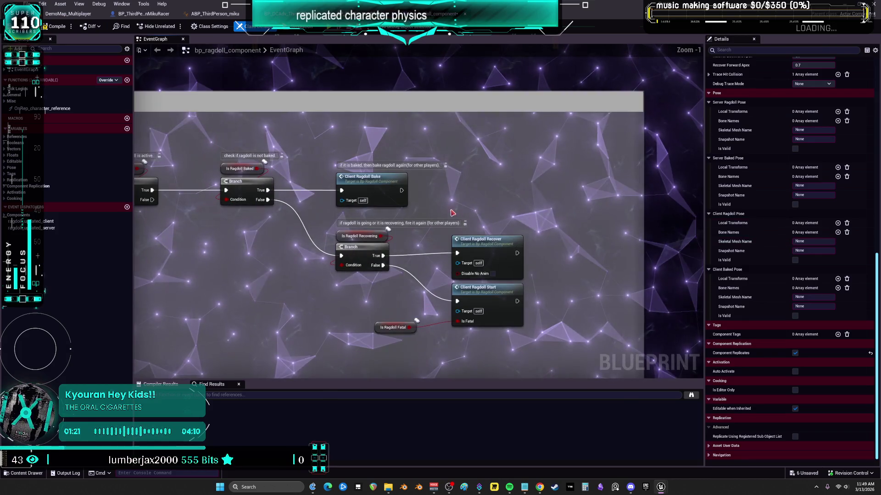
pyautogui.moveTo(574, 176); pyautogui.dragTo(635, 156)
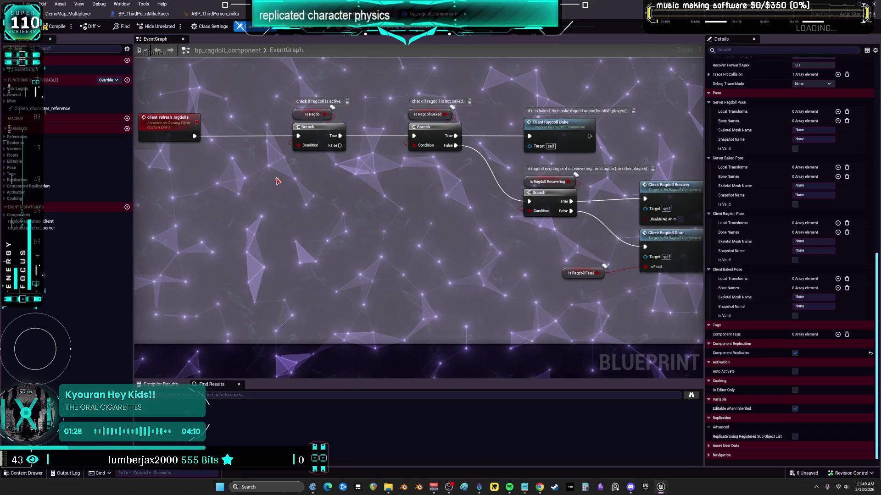
pyautogui.click(175, 138)
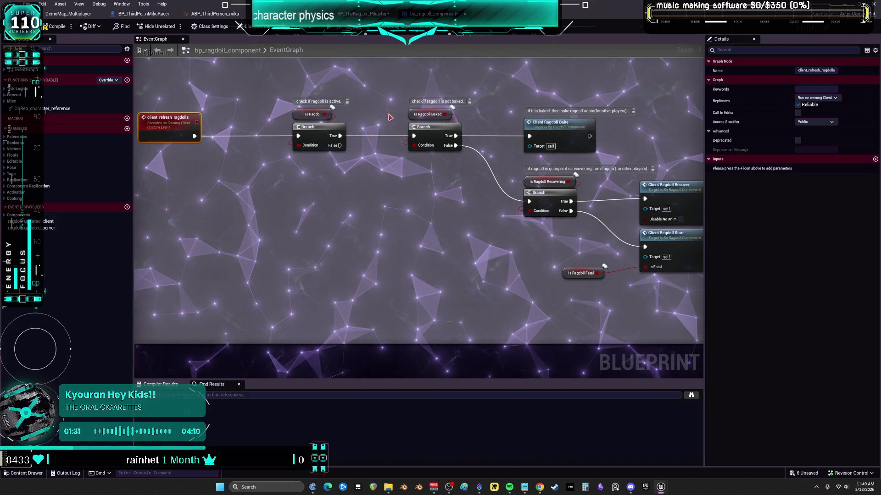
# Inspect the Is Ragdoll variable and jump to the Client Ragdoll Bake definition.
pyautogui.click(312, 115)
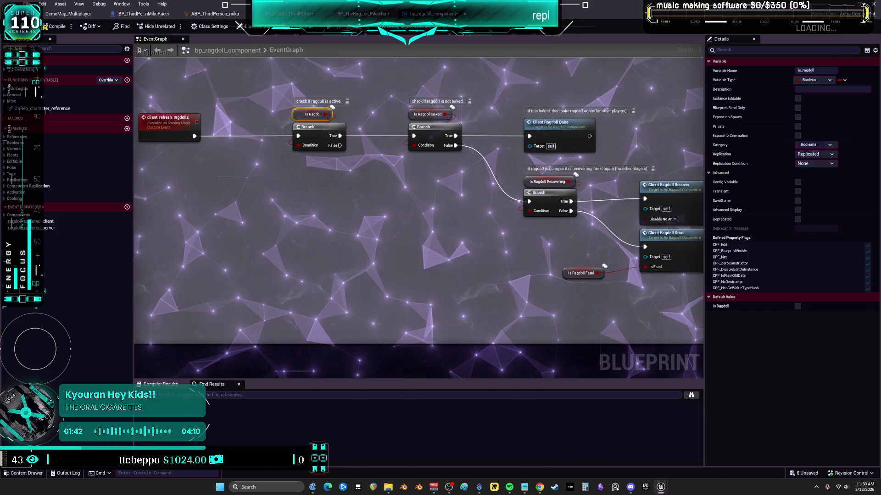
pyautogui.moveTo(637, 119)
pyautogui.mouseDown()
pyautogui.moveTo(595, 122)
pyautogui.moveTo(471, 95)
pyautogui.mouseUp()
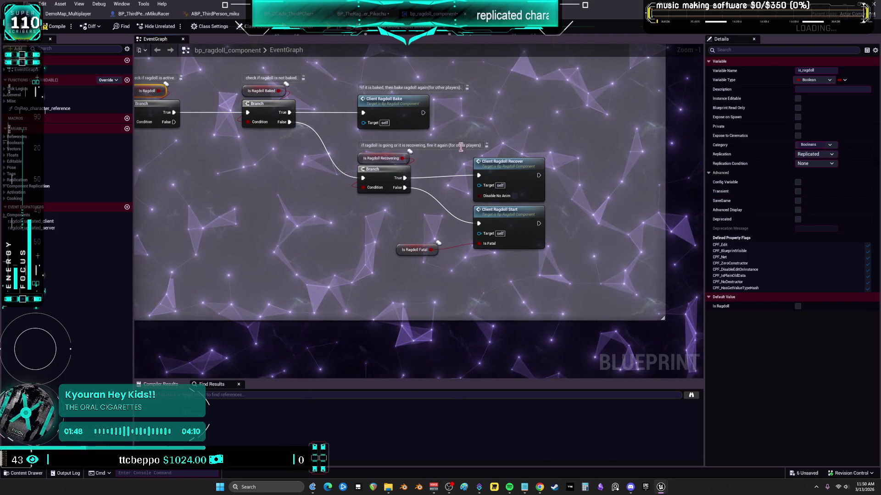
pyautogui.click(383, 102)
pyautogui.doubleClick(383, 102)
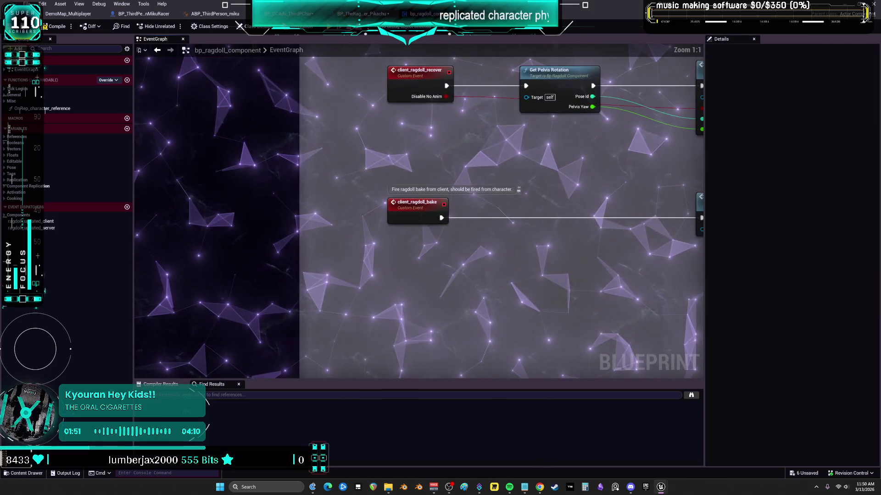
# Jump to the rpc_ragdoll_bake server event and inspect its Is Ragdoll Baked variable.
pyautogui.doubleClick(454, 176)
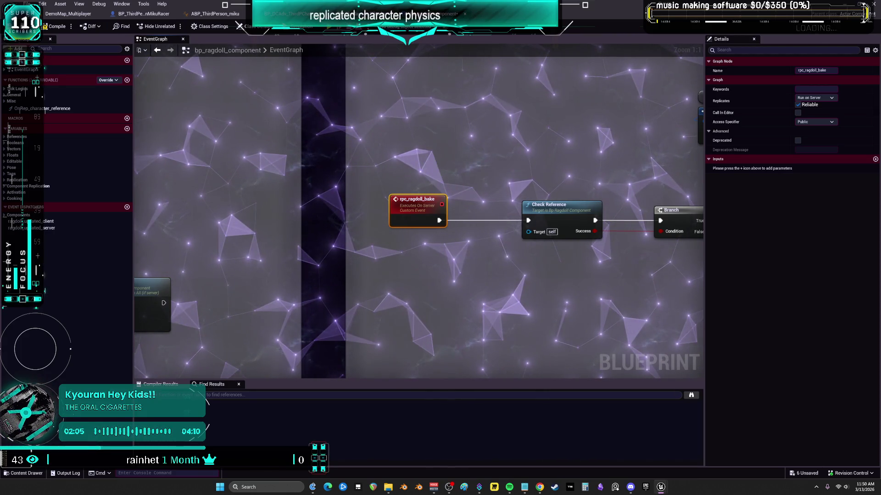
pyautogui.moveTo(629, 185); pyautogui.dragTo(368, 161)
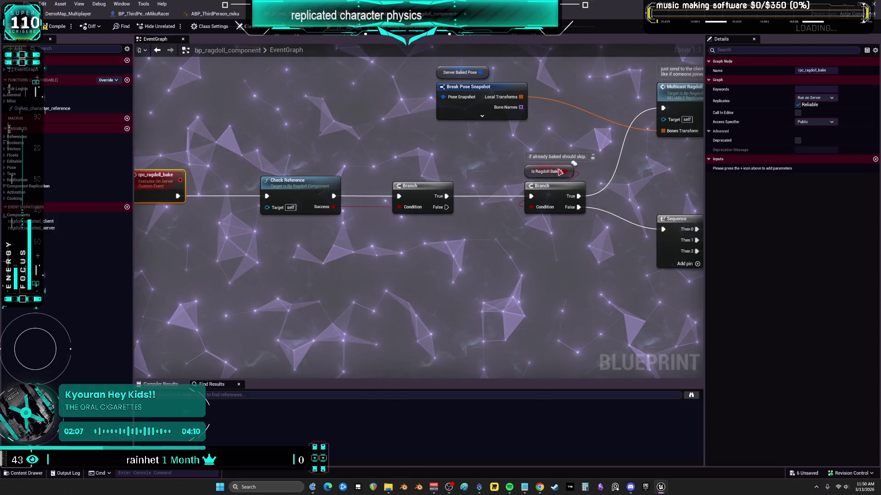
pyautogui.click(559, 168)
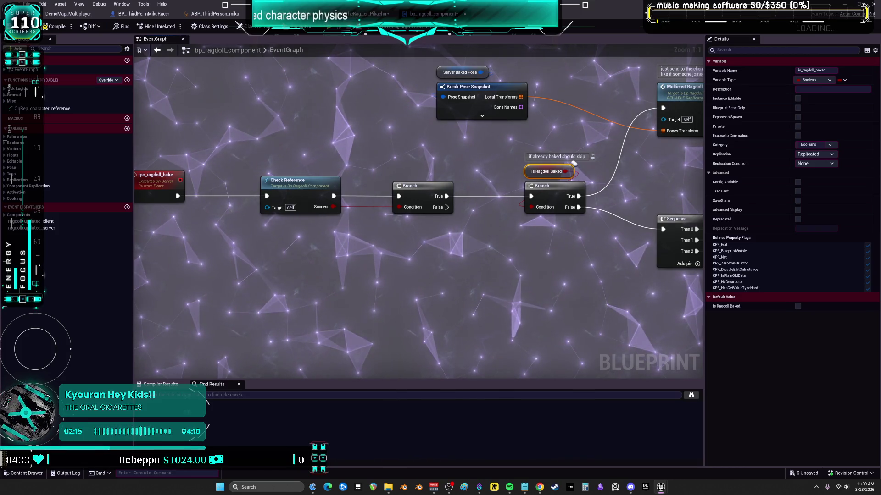
pyautogui.scroll(-5, 442, 180)
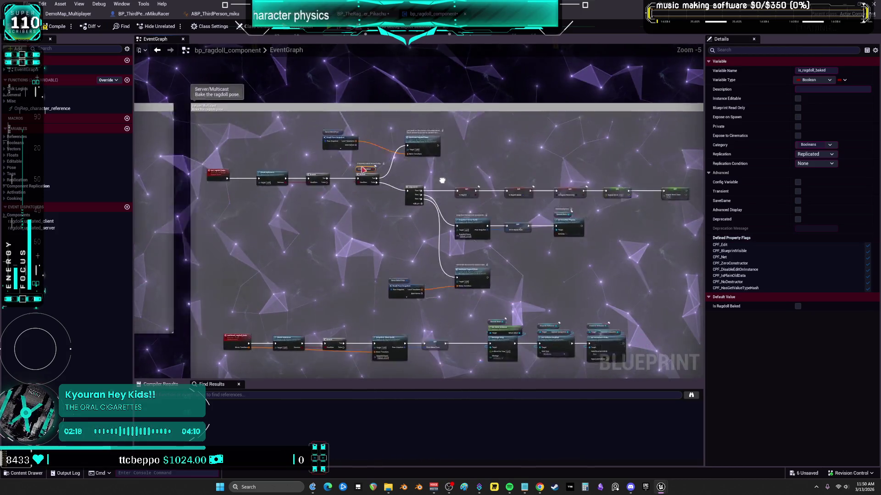
pyautogui.scroll(2, 442, 180)
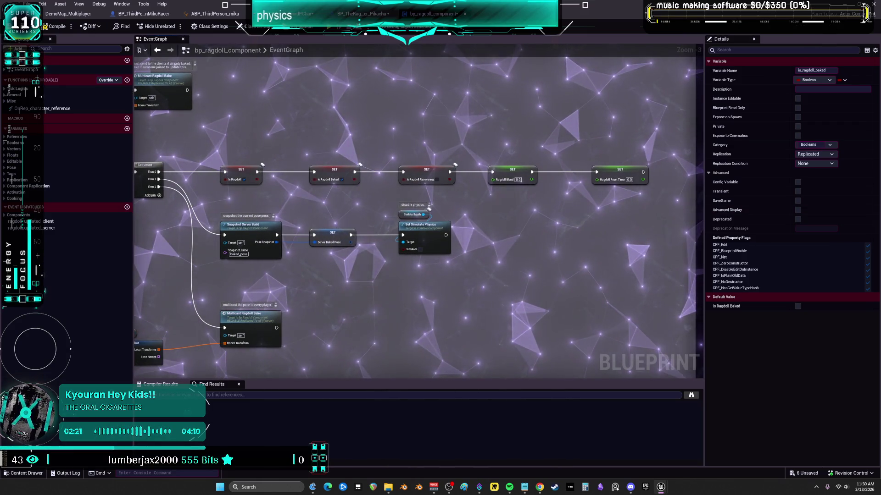
pyautogui.scroll(-4, 407, 226)
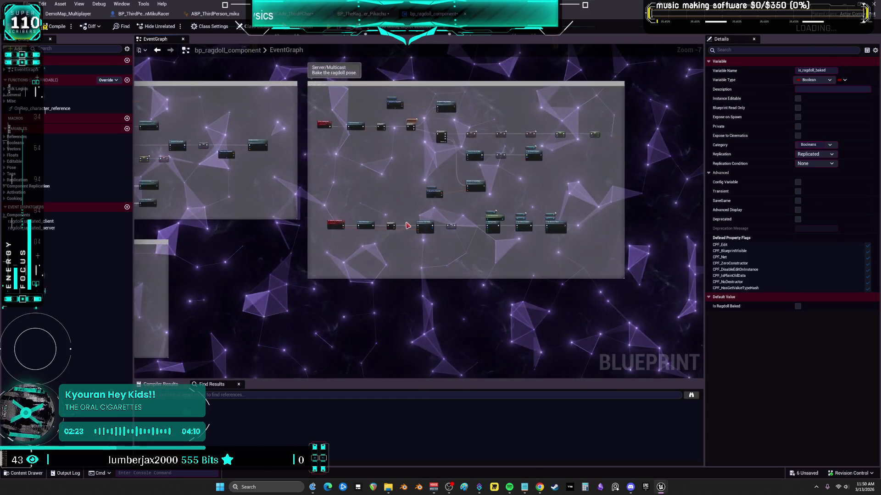
pyautogui.scroll(6, 407, 226)
# Follow the multicast_ragdoll_bake chain through its Montage Stop and movement nodes.
pyautogui.moveTo(407, 226); pyautogui.dragTo(493, 180)
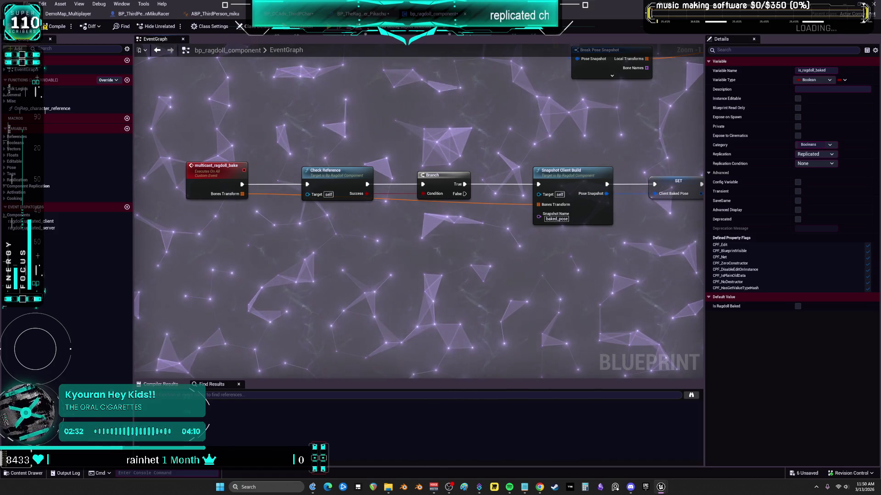
pyautogui.moveTo(638, 241)
pyautogui.mouseDown()
pyautogui.moveTo(570, 249)
pyautogui.moveTo(621, 239)
pyautogui.moveTo(226, 229)
pyautogui.mouseUp()
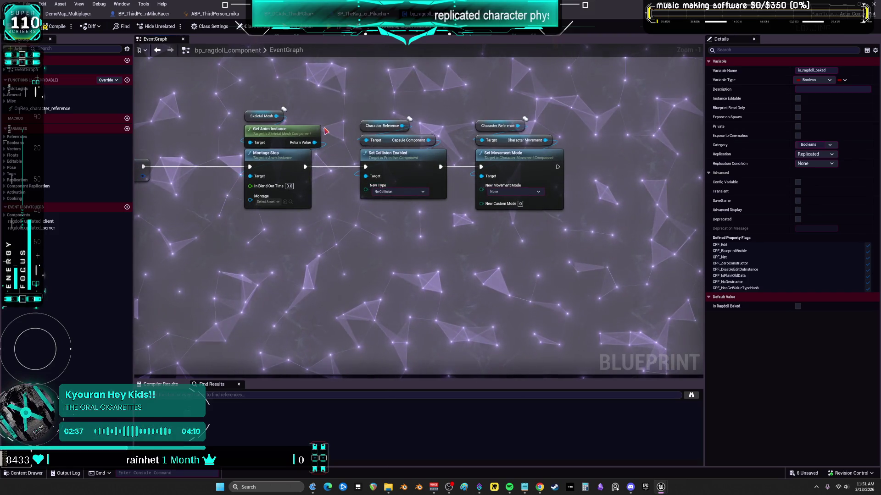
pyautogui.click(363, 14)
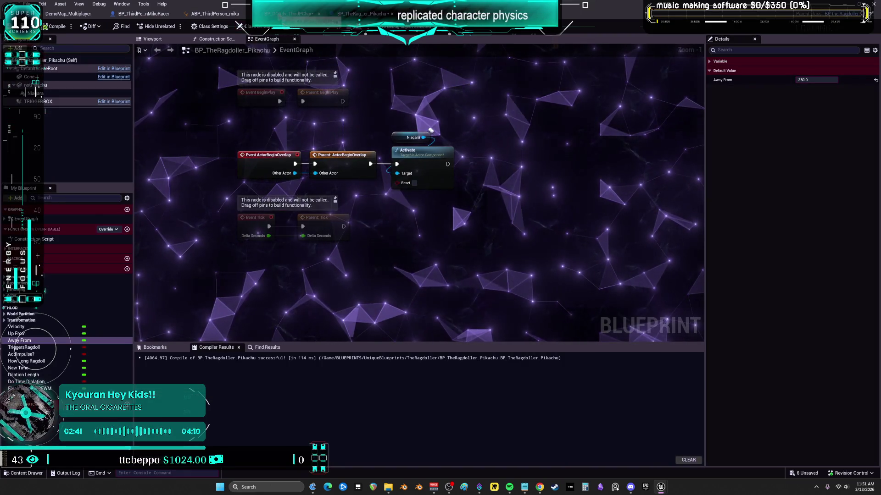
# From BP_DCAdv_ThirdPChar's ragdoll engage/bake input logic, open the Client Ragdoll Start event definition.
pyautogui.click(288, 14)
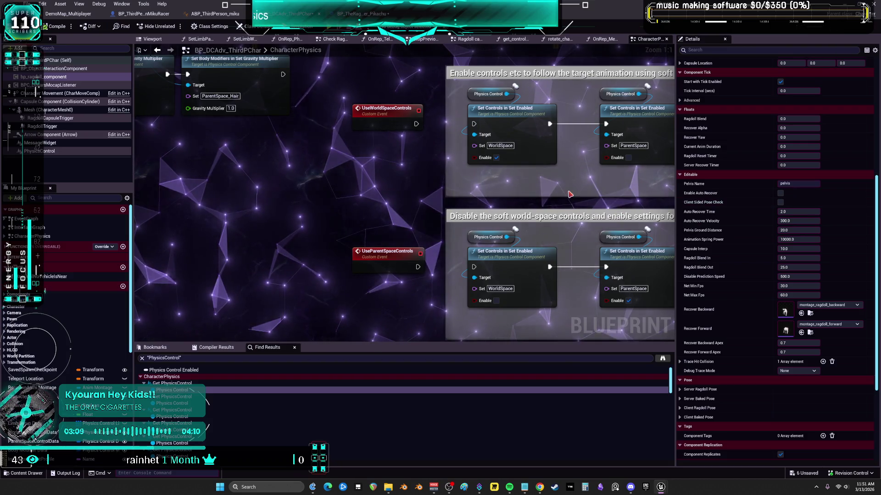
pyautogui.scroll(-4, 571, 192)
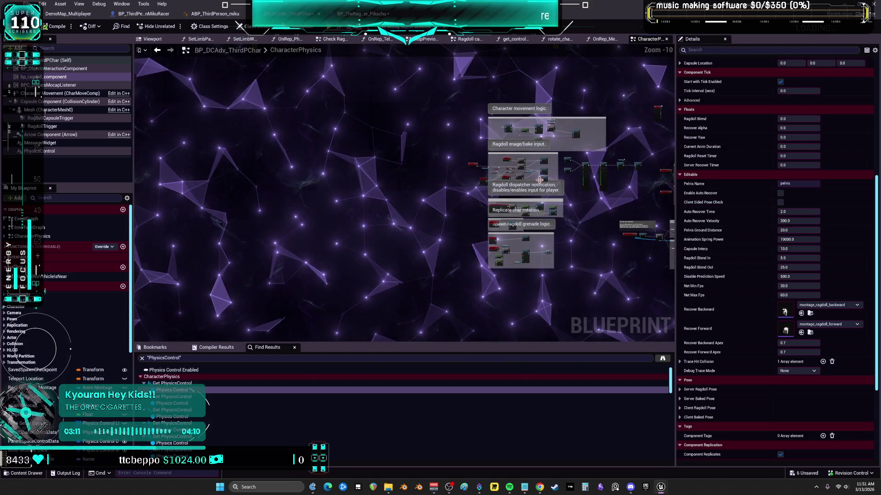
pyautogui.scroll(1, 516, 153)
pyautogui.scroll(3, 508, 179)
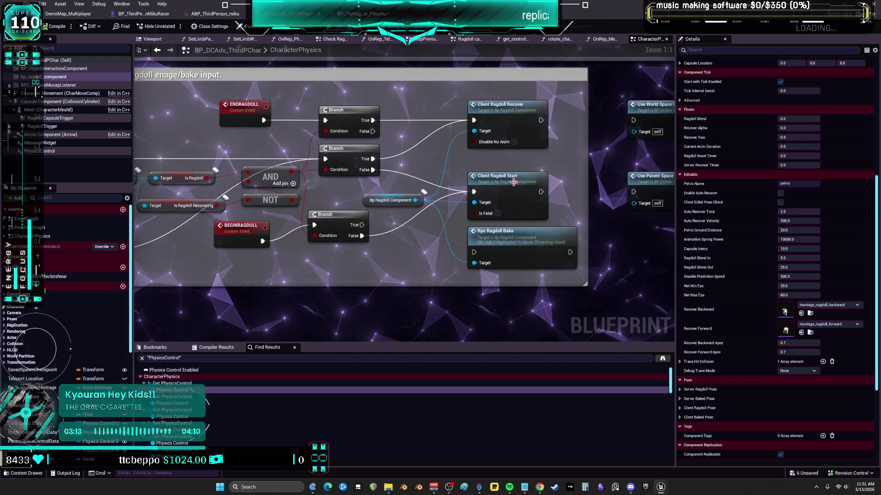
pyautogui.doubleClick(514, 183)
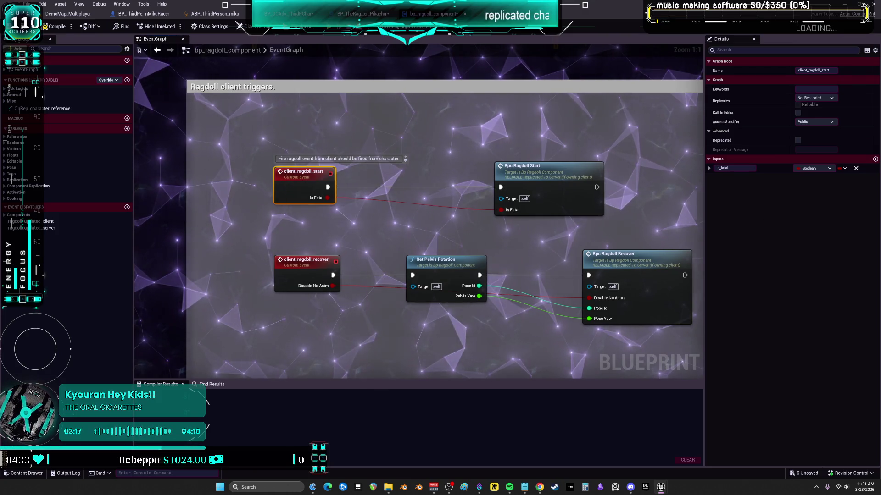
# Follow Rpc Ragdoll Start to its event, inspect the check_reference function, then go back.
pyautogui.click(541, 175)
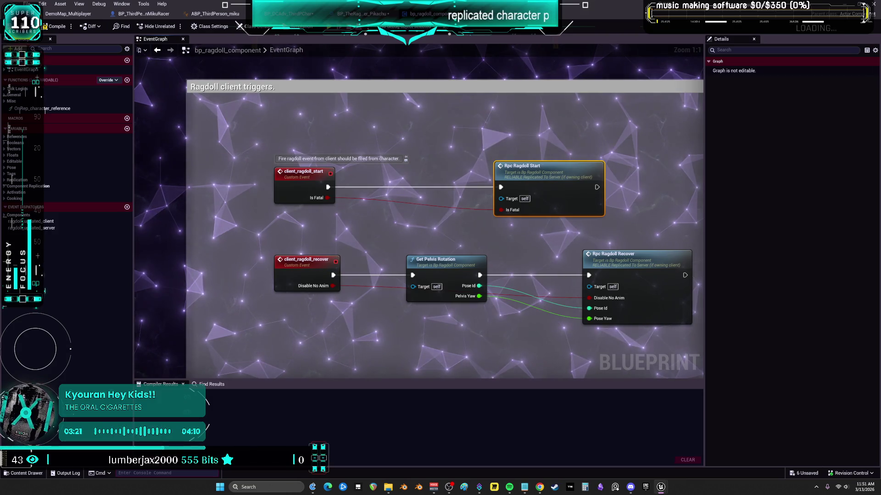
pyautogui.doubleClick(575, 183)
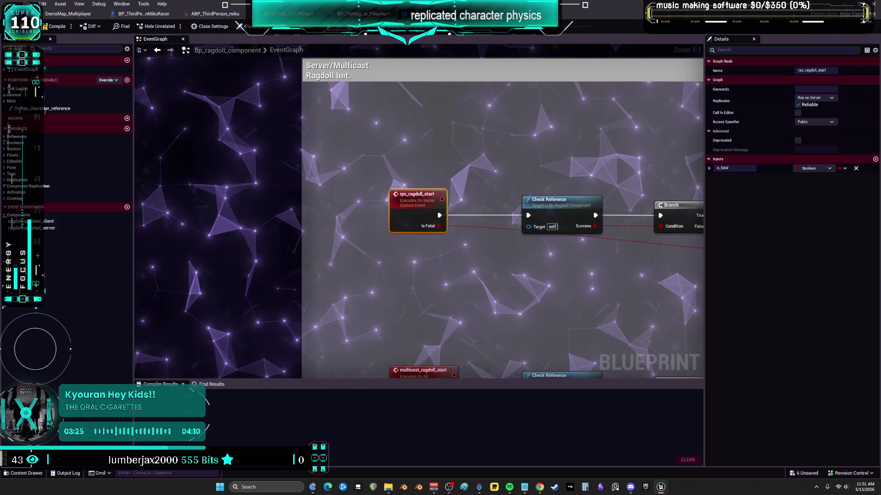
pyautogui.moveTo(629, 260); pyautogui.dragTo(422, 220)
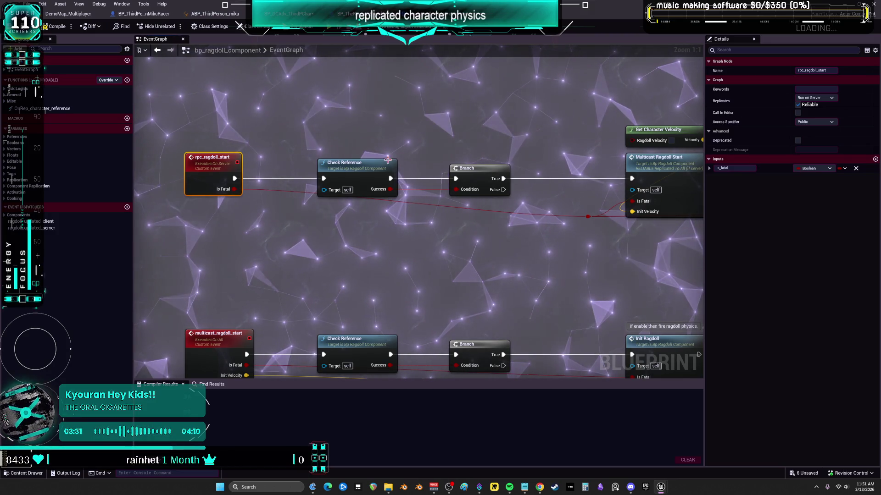
pyautogui.doubleClick(355, 172)
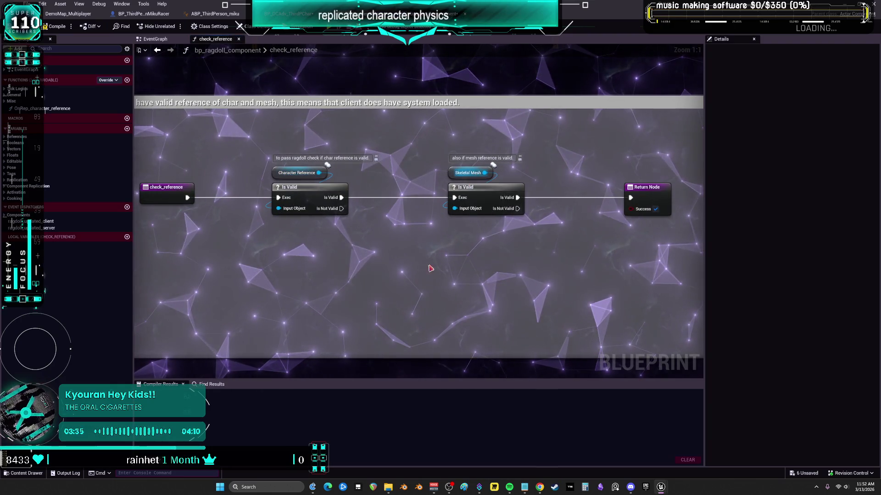
pyautogui.moveTo(320, 143)
pyautogui.mouseDown()
pyautogui.moveTo(510, 146)
pyautogui.moveTo(439, 142)
pyautogui.mouseUp()
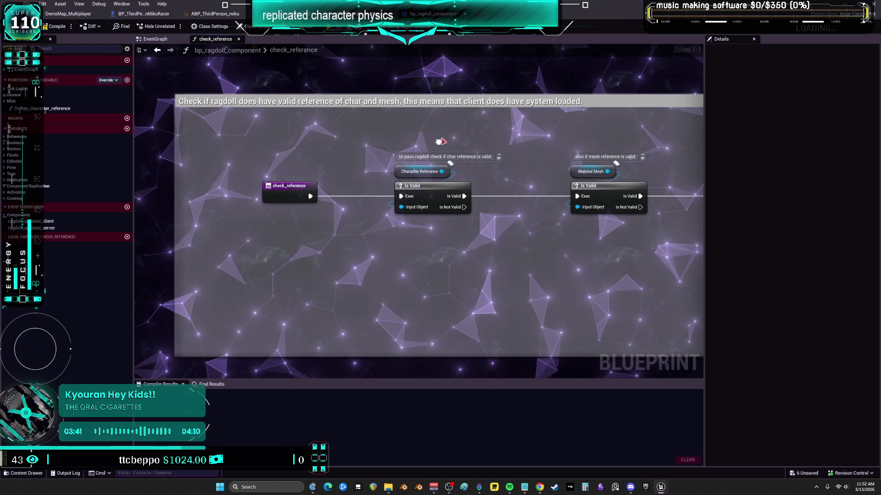
pyautogui.hotkey('alt', 'Left')
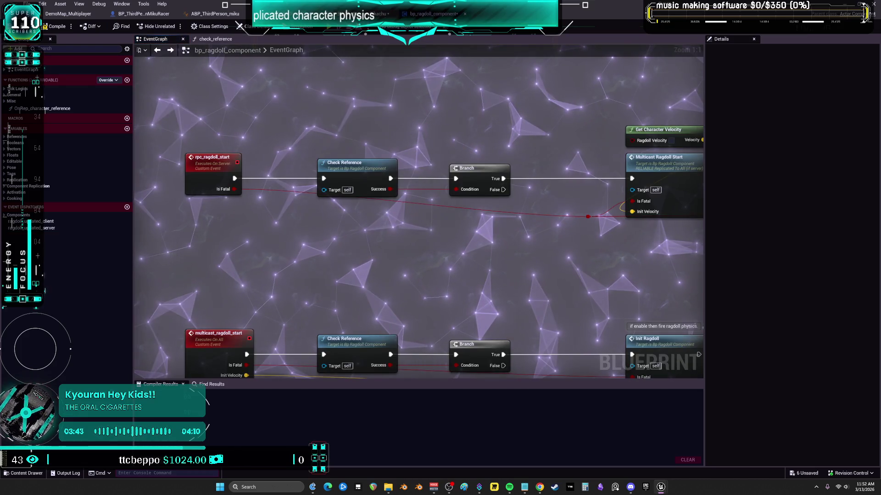
# Jump to multicast_ragdoll_start and open its Init Ragdoll function graph.
pyautogui.moveTo(550, 275); pyautogui.dragTo(226, 250)
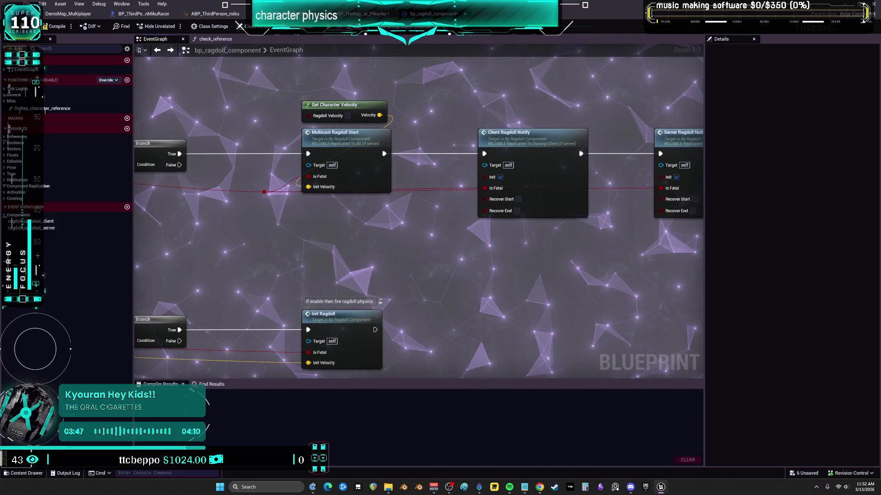
pyautogui.rightClick(371, 144)
pyautogui.press('Escape')
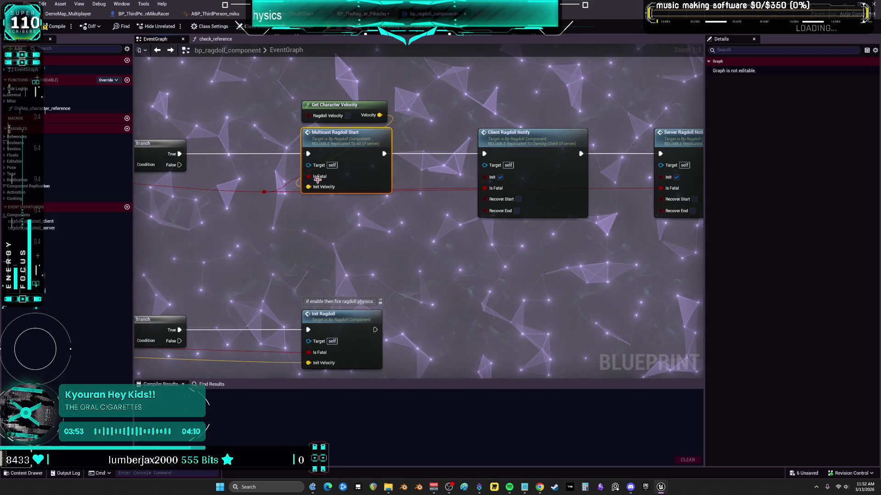
pyautogui.doubleClick(339, 139)
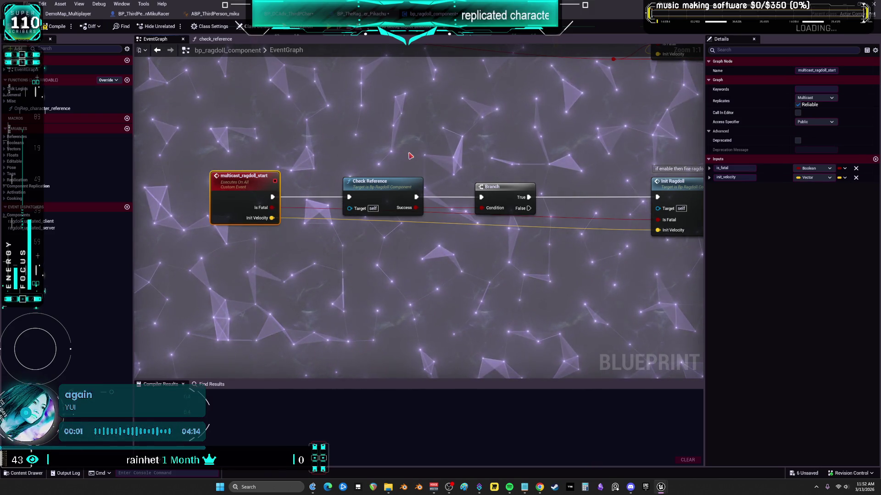
pyautogui.moveTo(576, 181); pyautogui.dragTo(332, 177)
pyautogui.doubleClick(440, 183)
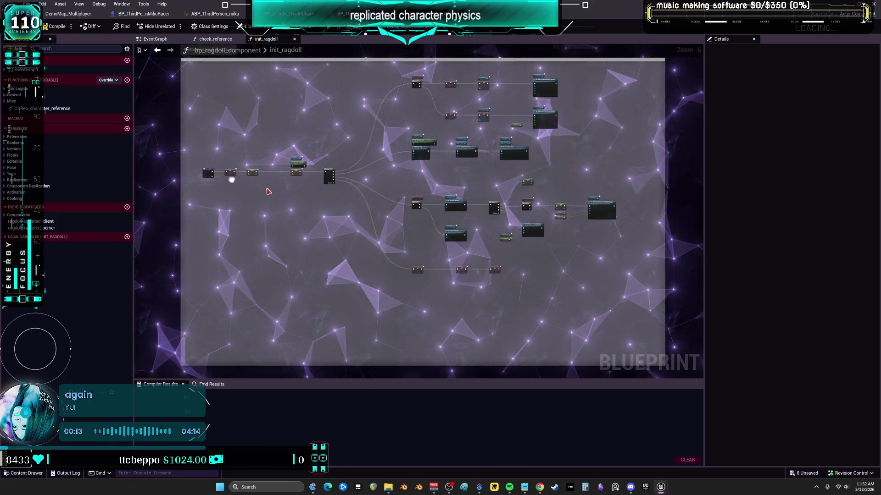
# Inspect init_ragdoll's init_velocity and is_fatal inputs and the Is Ragdoll Fatal and Capsule Location variables.
pyautogui.scroll(6, 230, 177)
pyautogui.click(156, 162)
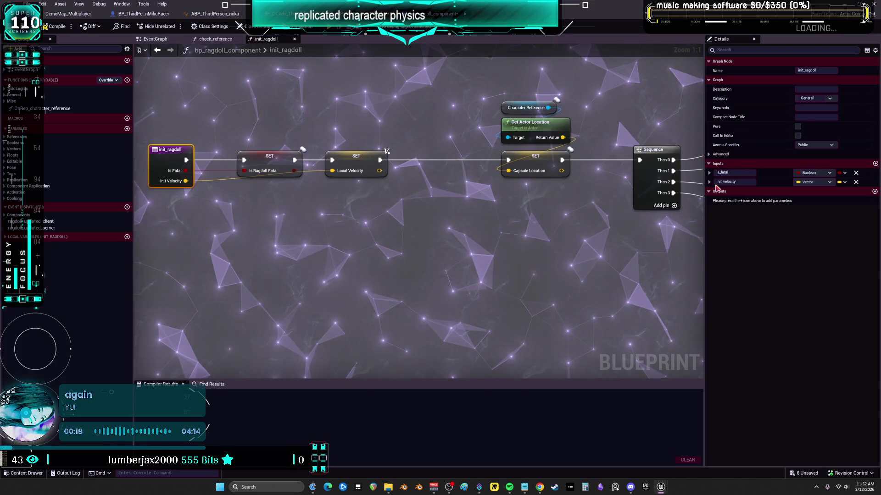
pyautogui.click(709, 182)
pyautogui.click(709, 173)
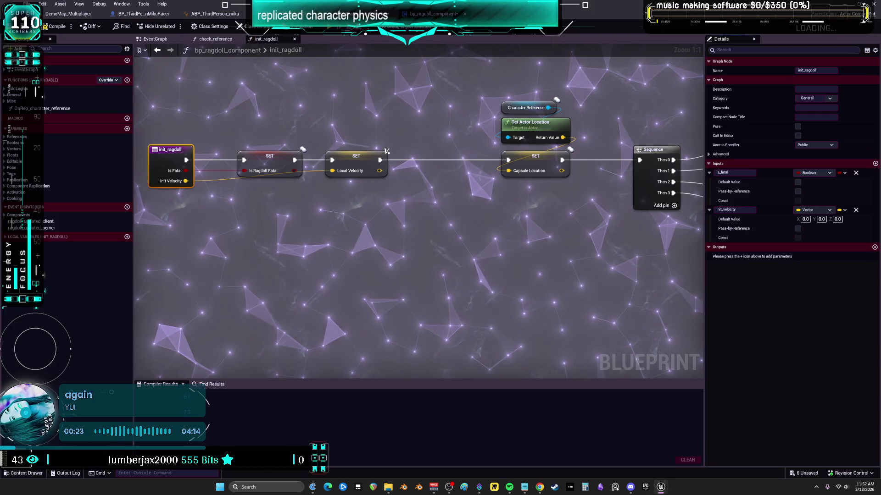
pyautogui.click(273, 163)
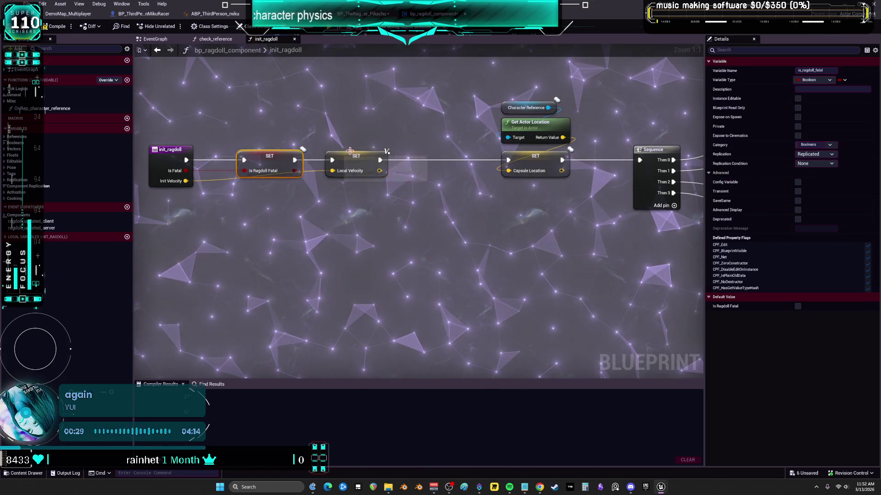
pyautogui.click(421, 152)
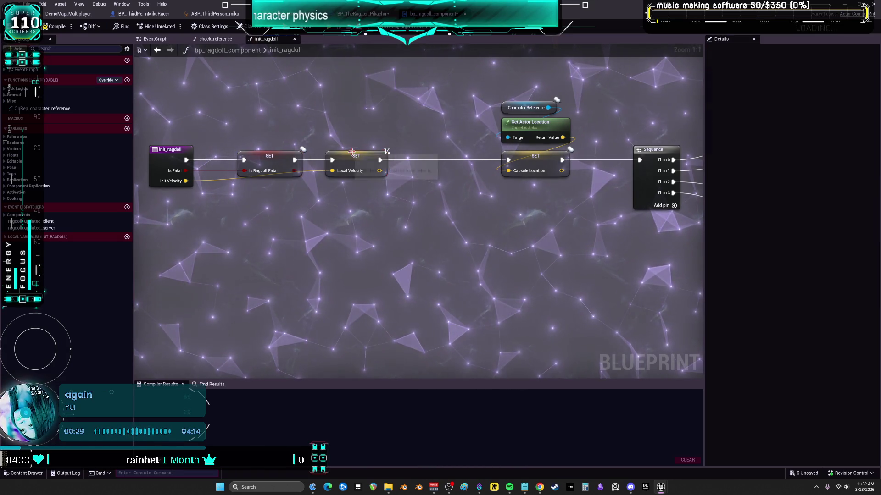
pyautogui.click(538, 156)
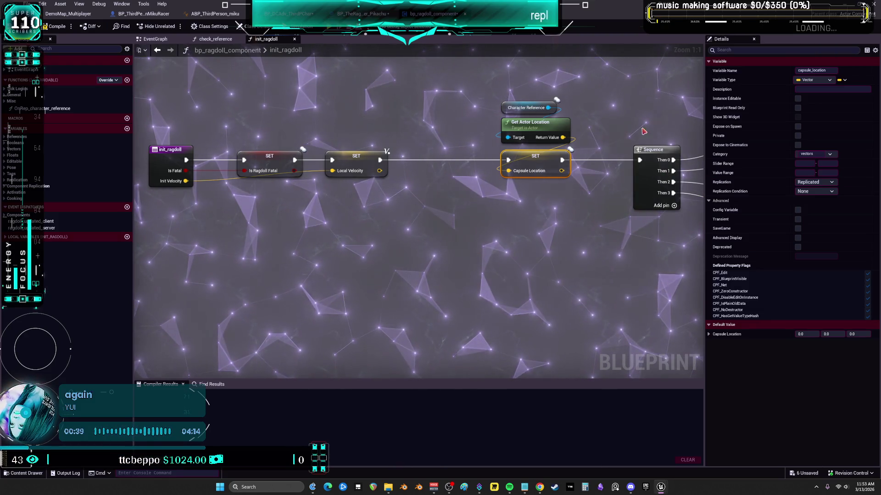
pyautogui.scroll(-1, 643, 132)
pyautogui.moveTo(644, 132)
pyautogui.mouseDown()
pyautogui.moveTo(511, 216)
pyautogui.moveTo(310, 296)
pyautogui.mouseUp()
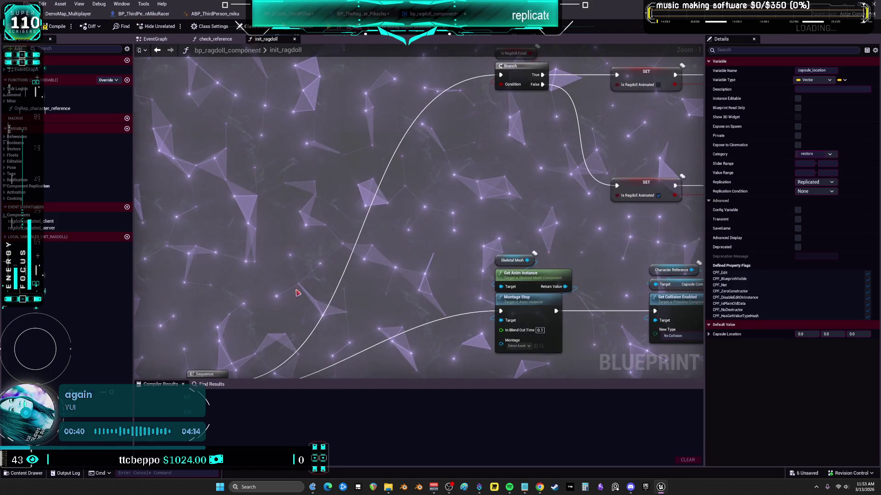
pyautogui.scroll(-2, 358, 227)
pyautogui.moveTo(358, 227)
pyautogui.mouseDown()
pyautogui.moveTo(596, 126)
pyautogui.moveTo(589, 298)
pyautogui.moveTo(560, 334)
pyautogui.moveTo(560, 261)
pyautogui.moveTo(529, 215)
pyautogui.moveTo(547, 191)
pyautogui.moveTo(498, 182)
pyautogui.mouseUp()
pyautogui.scroll(1, 583, 128)
pyautogui.scroll(2, 529, 215)
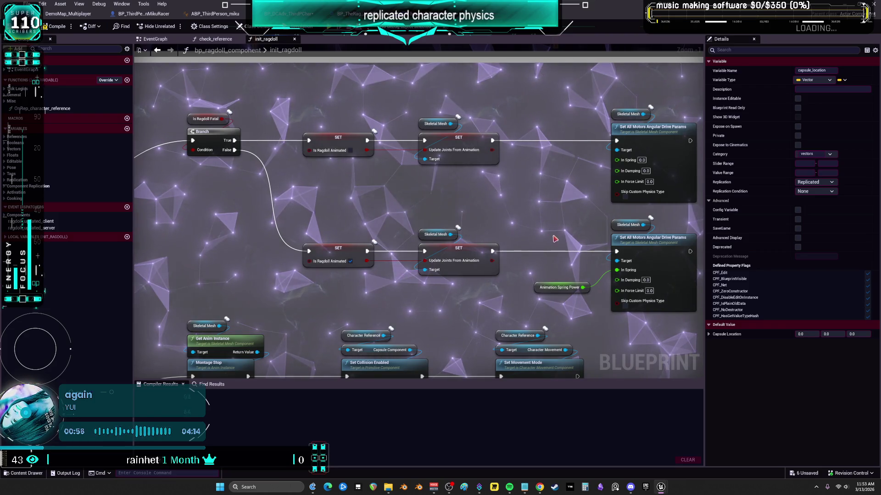
pyautogui.moveTo(553, 269); pyautogui.dragTo(568, 92)
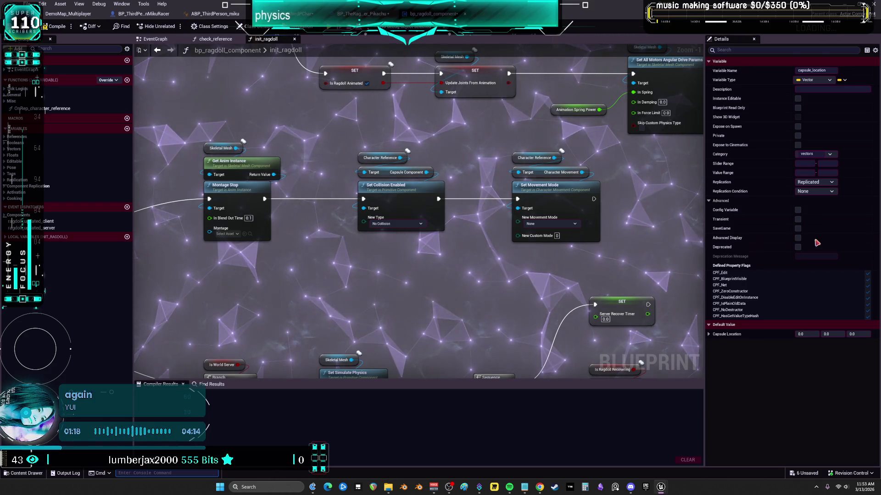
pyautogui.scroll(-2, 499, 253)
pyautogui.moveTo(499, 254)
pyautogui.mouseDown()
pyautogui.moveTo(526, 220)
pyautogui.moveTo(377, 208)
pyautogui.moveTo(348, 183)
pyautogui.mouseUp()
pyautogui.scroll(-2, 349, 183)
pyautogui.moveTo(629, 315)
pyautogui.mouseDown()
pyautogui.moveTo(246, 55)
pyautogui.moveTo(245, 65)
pyautogui.mouseUp()
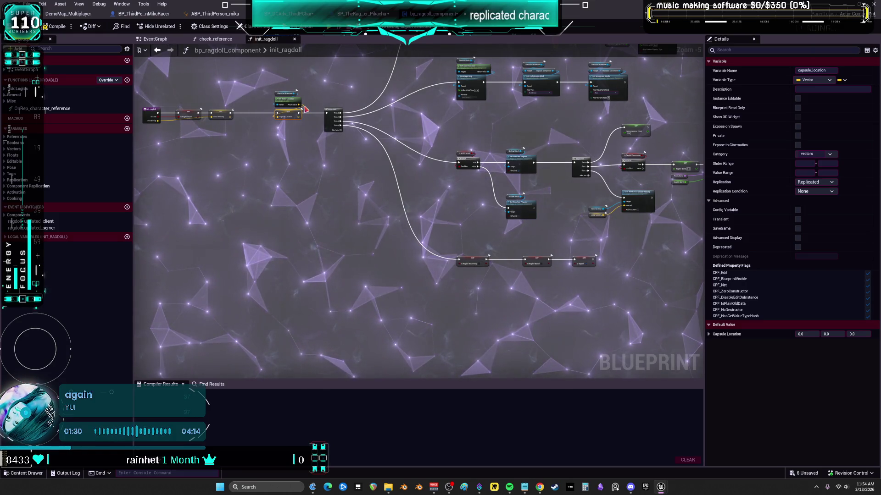
# Switch to BP_ThirdPersonMikuRacer and select its MikuRacer (Self) row to show the actor's settings.
pyautogui.click(157, 51)
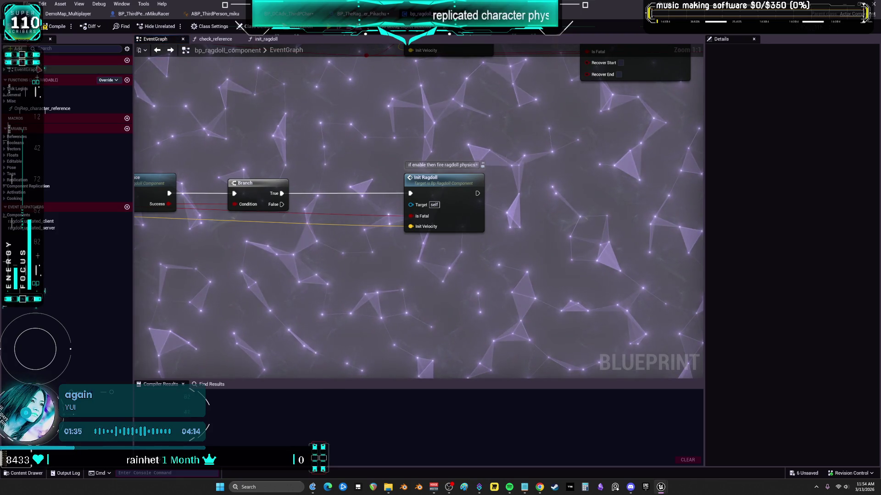
pyautogui.click(289, 14)
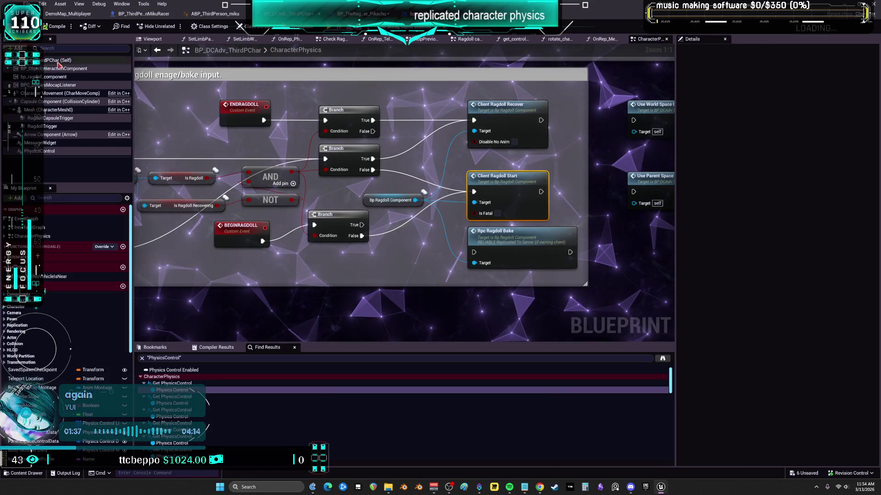
pyautogui.click(139, 14)
pyautogui.click(58, 59)
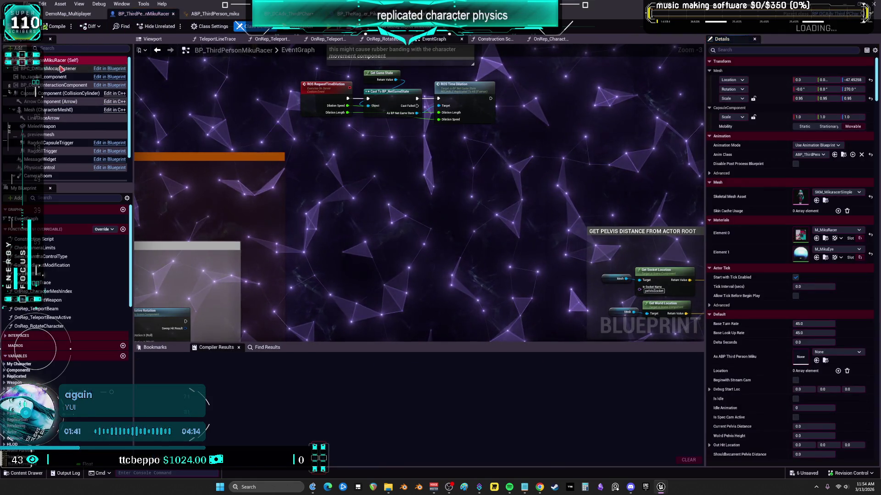
# Collapse the Transform, Animation, Mesh and Materials categories in the Details panel.
pyautogui.click(709, 71)
pyautogui.click(710, 81)
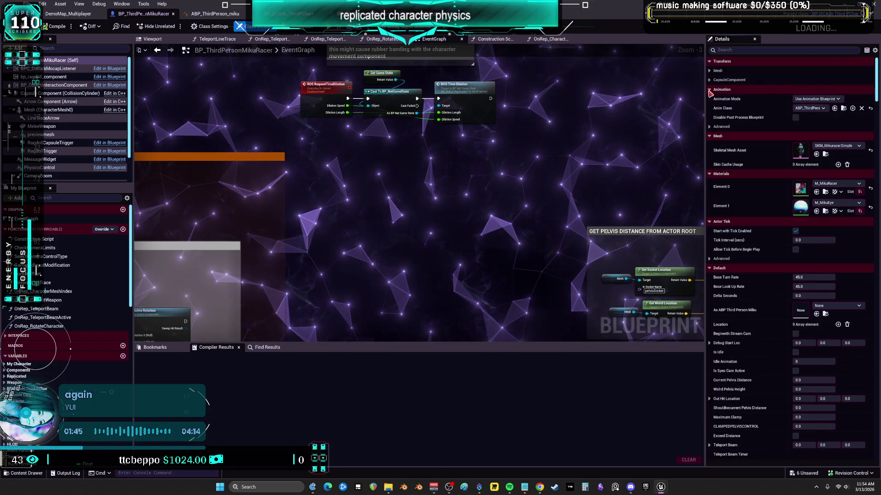
pyautogui.click(710, 90)
pyautogui.click(710, 99)
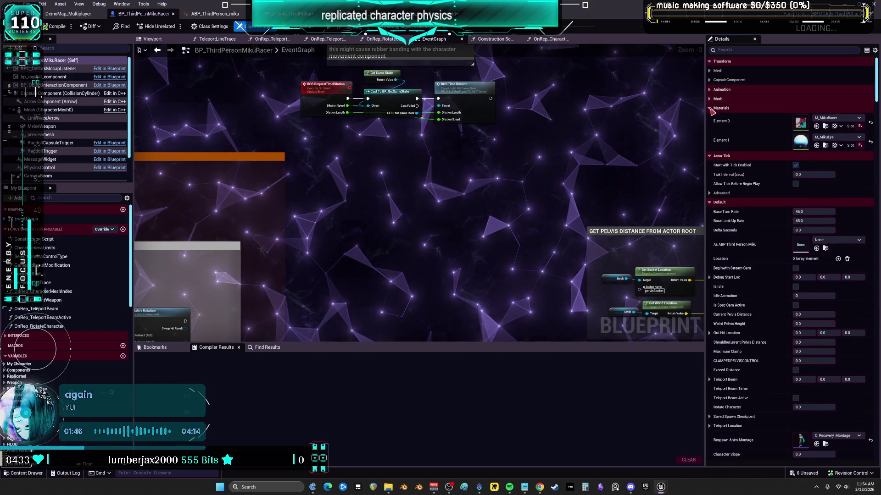
pyautogui.click(710, 109)
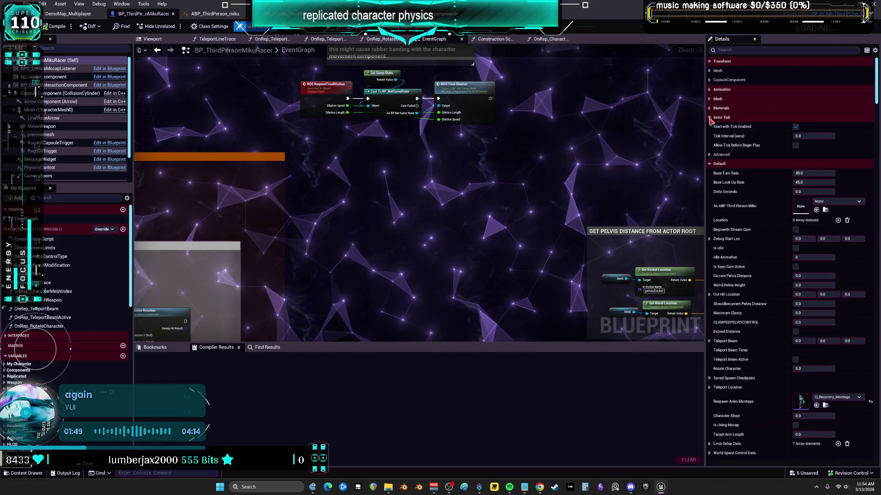
pyautogui.click(710, 154)
pyautogui.click(709, 70)
pyautogui.click(709, 80)
pyautogui.click(710, 62)
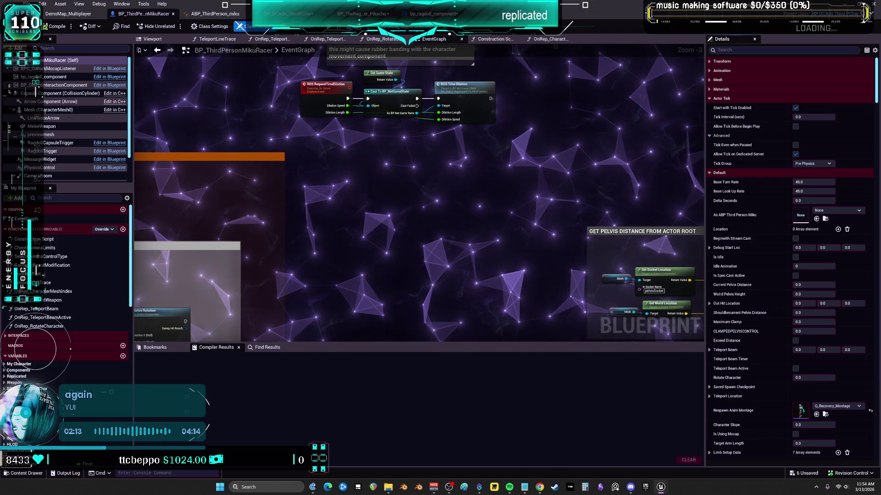
# Collapse Actor Tick, Default, Replicated and Component Tick, and expand the advanced Physics settings.
pyautogui.click(712, 98)
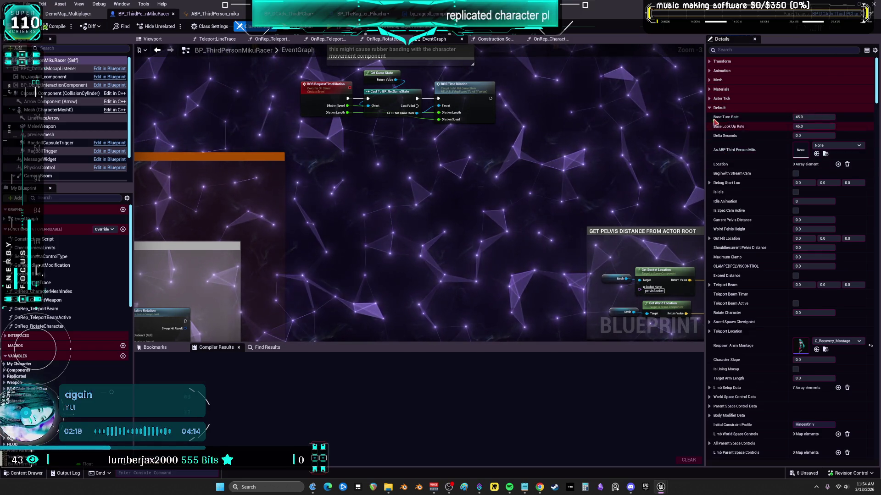
pyautogui.click(710, 108)
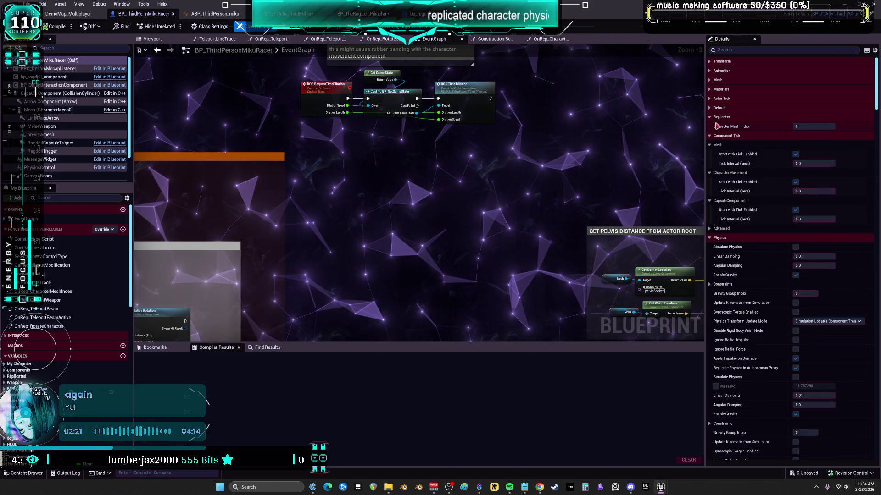
pyautogui.click(710, 117)
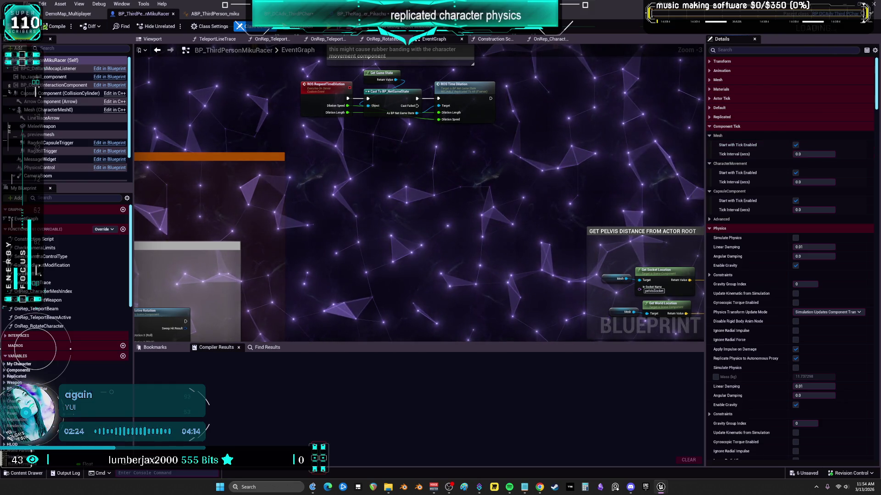
pyautogui.click(721, 220)
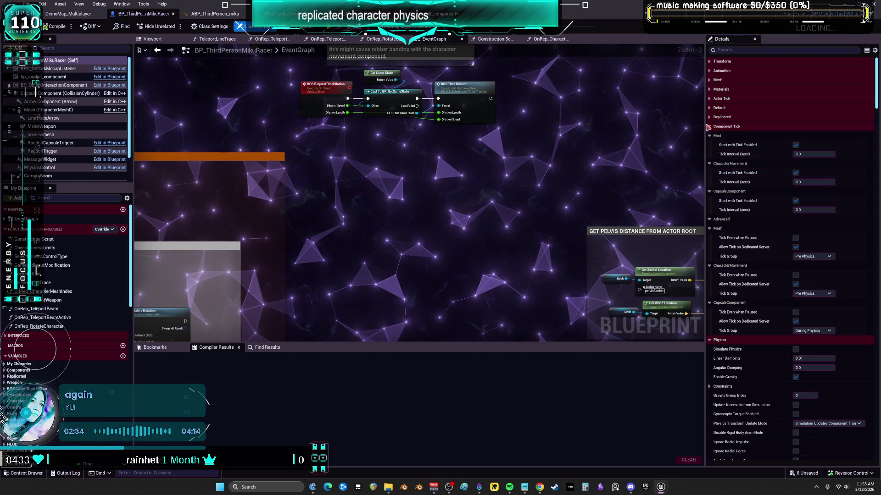
pyautogui.click(734, 127)
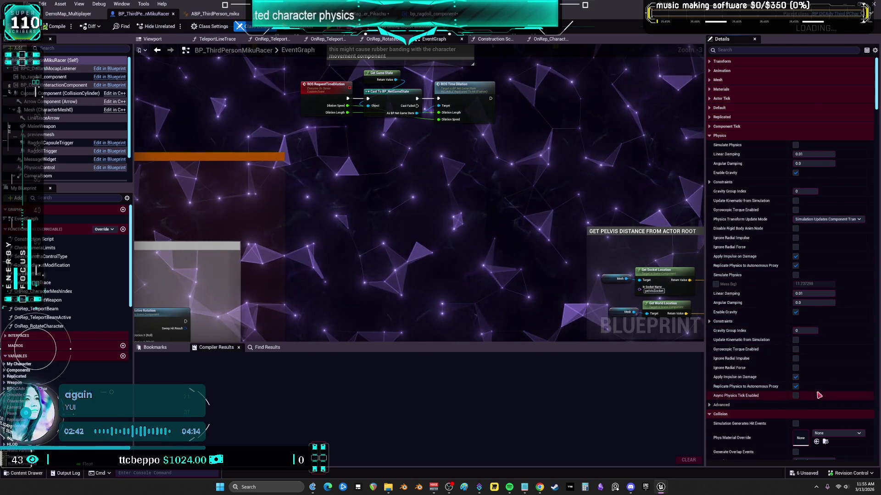
pyautogui.click(742, 404)
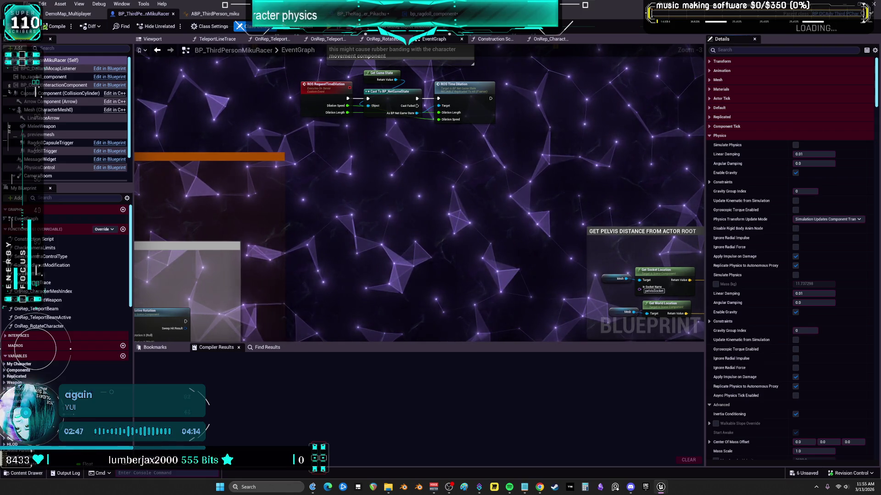
# In Collision Responses, uncheck Block on the Pawn row.
pyautogui.scroll(-2, 858, 351)
pyautogui.scroll(-15, 858, 351)
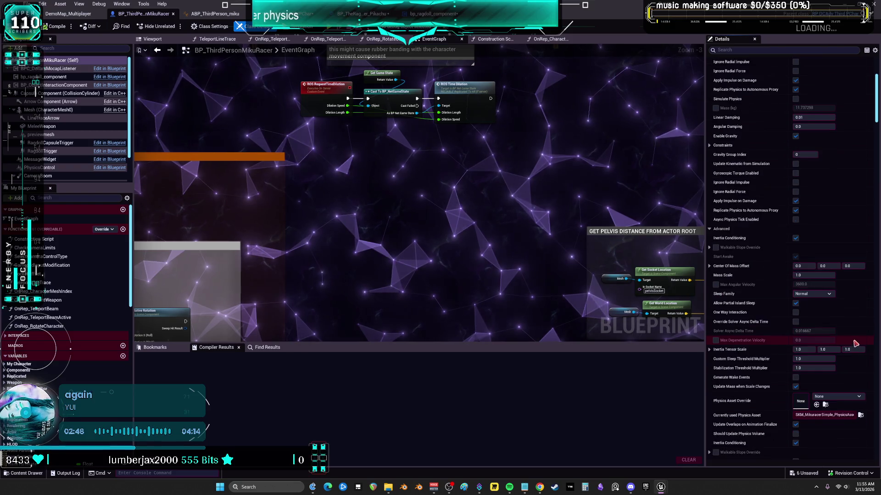
pyautogui.scroll(1, 853, 338)
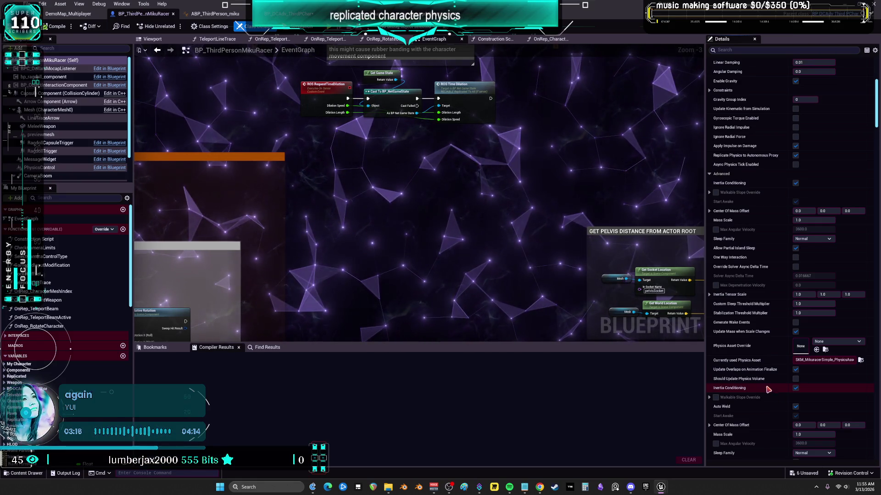
pyautogui.scroll(-5, 768, 389)
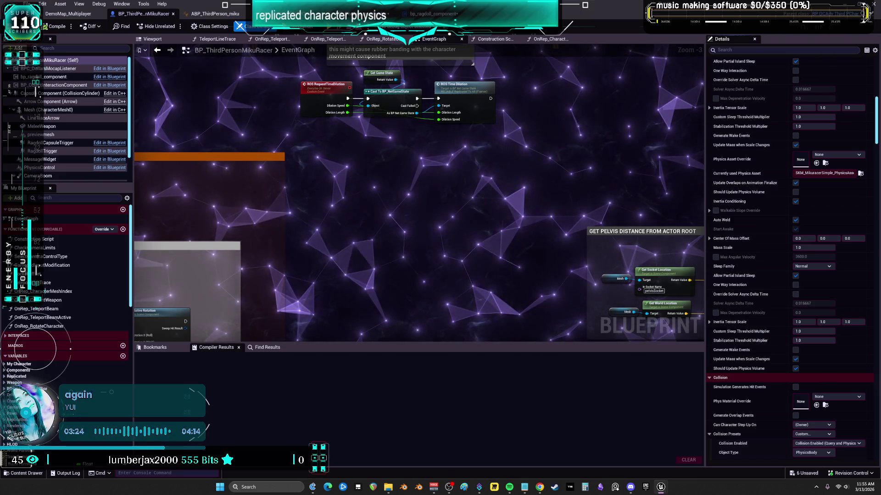
pyautogui.scroll(-4, 747, 295)
pyautogui.scroll(-3, 746, 295)
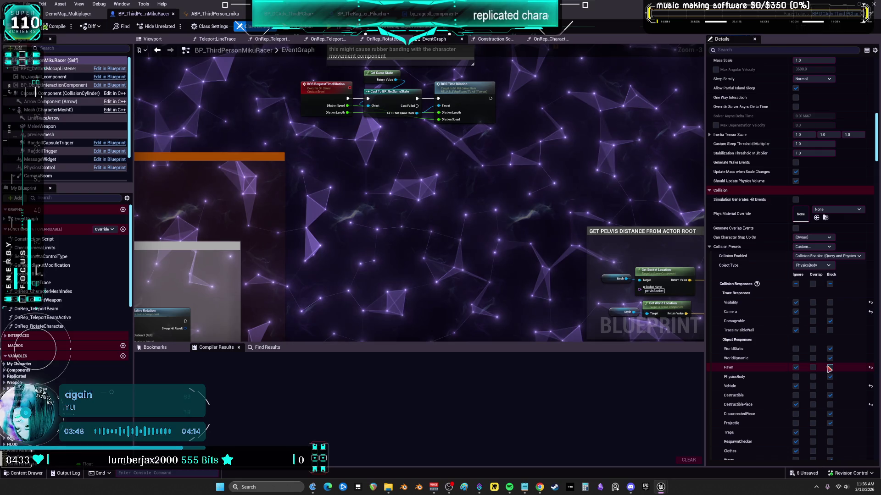
pyautogui.click(829, 368)
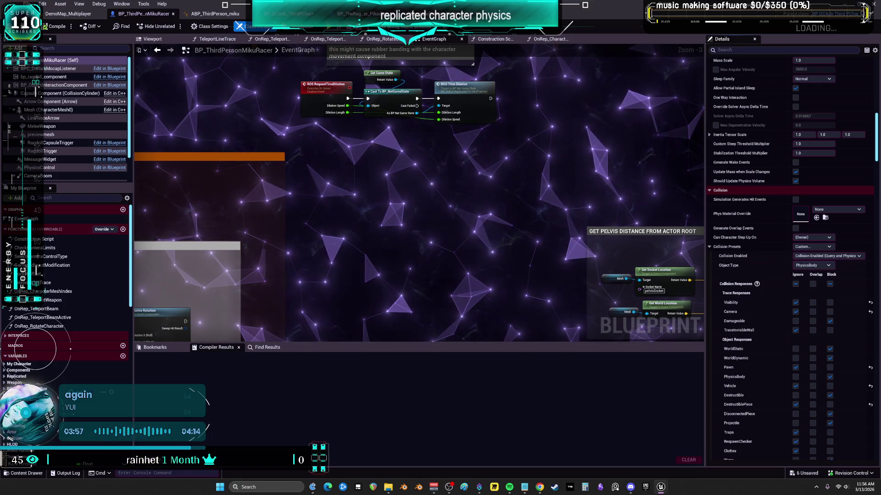
pyautogui.scroll(-10, 764, 333)
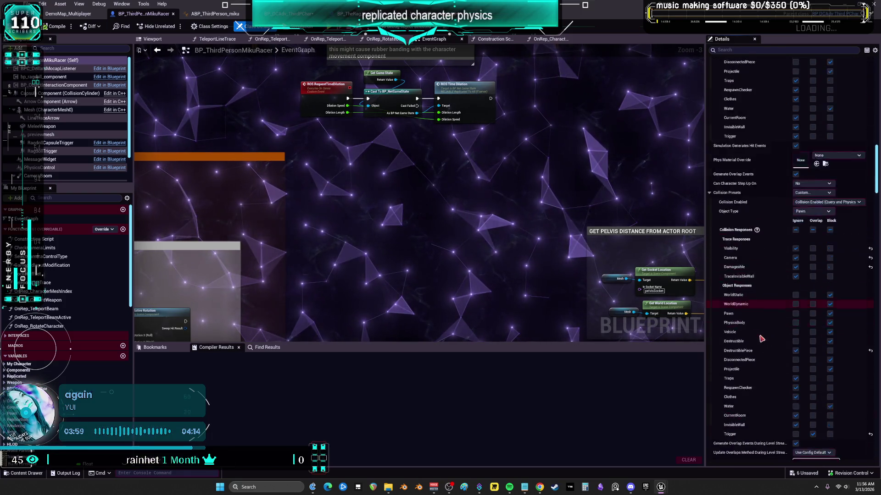
# Uncheck Always Relevant under Replication and expand Replication's advanced settings.
pyautogui.scroll(-15, 763, 333)
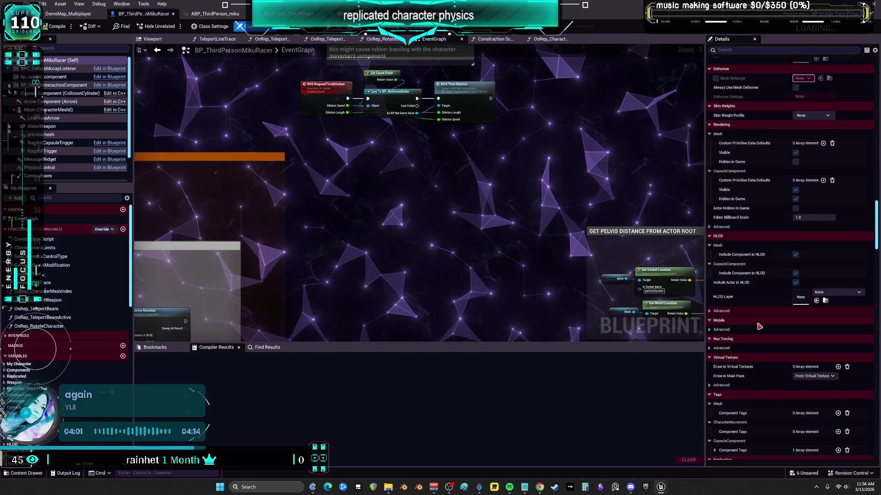
pyautogui.scroll(-7, 760, 327)
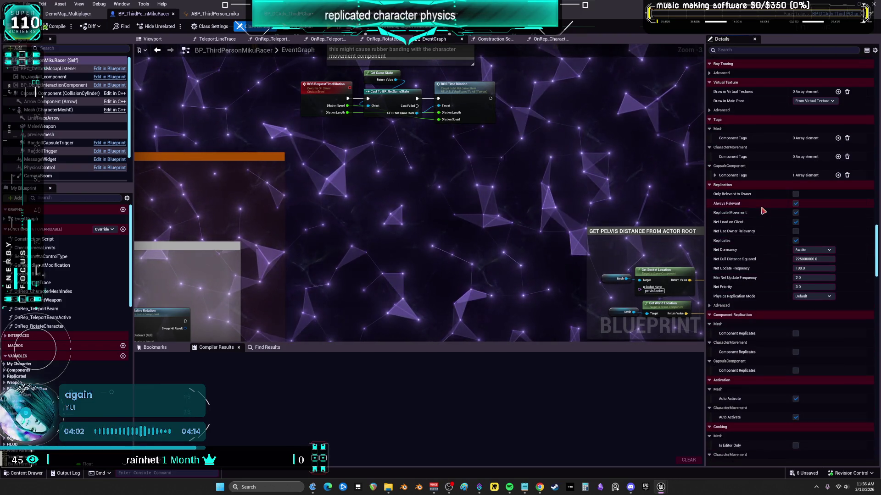
pyautogui.click(795, 204)
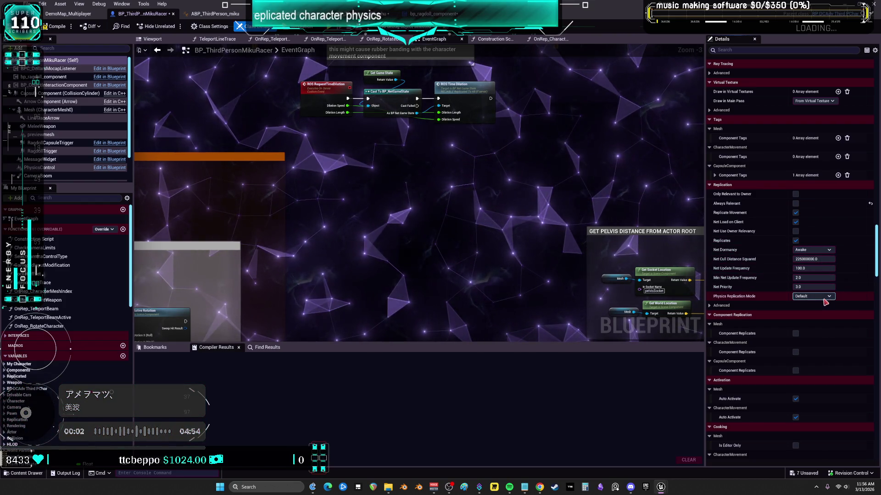
pyautogui.click(713, 306)
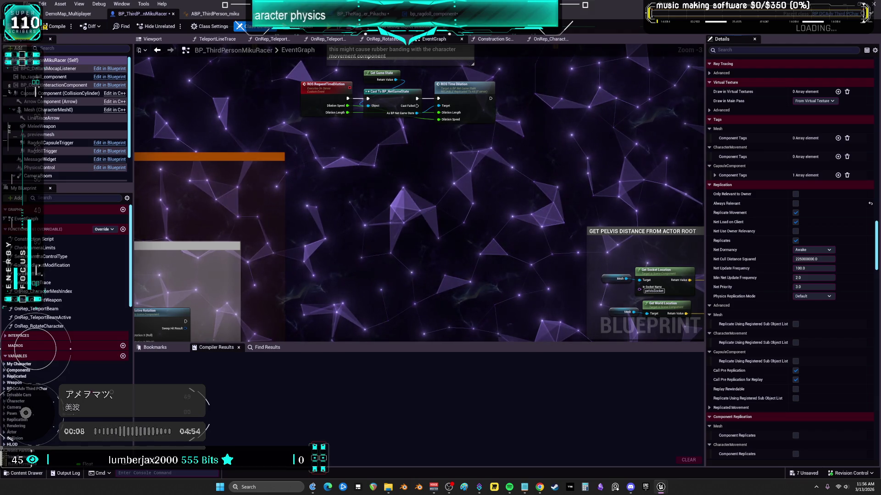
pyautogui.scroll(-10, 846, 273)
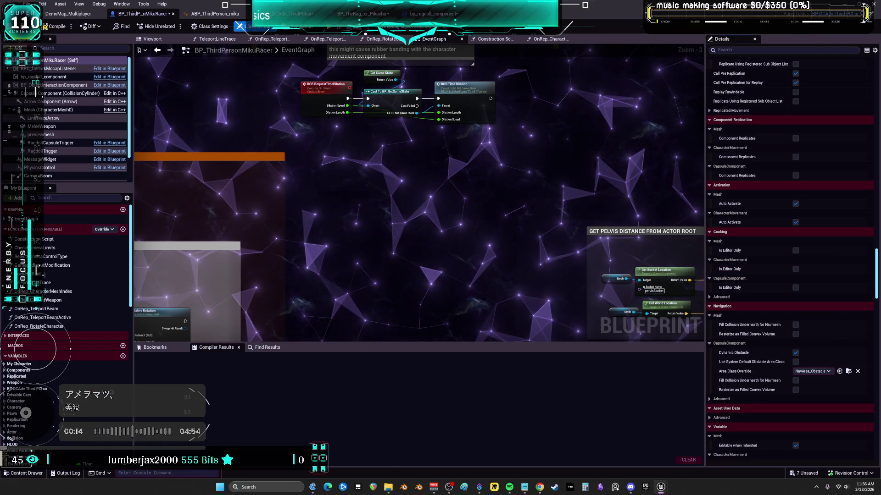
pyautogui.scroll(-5, 846, 350)
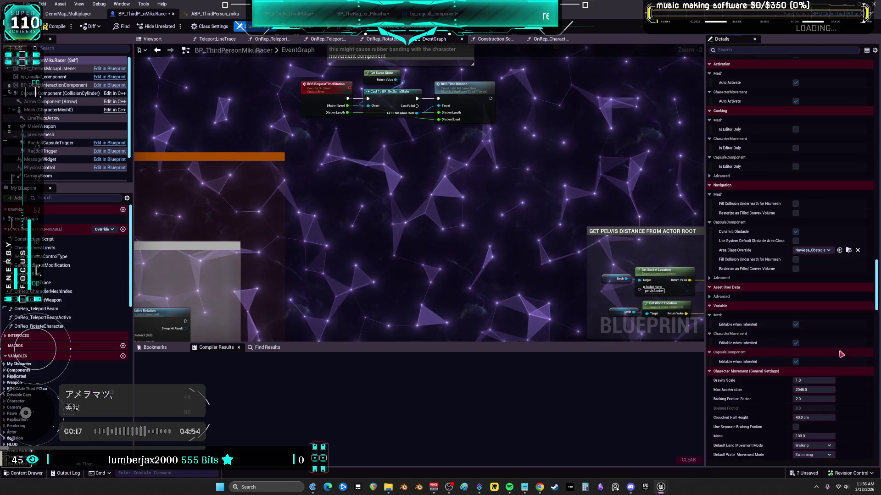
pyautogui.scroll(-8, 847, 350)
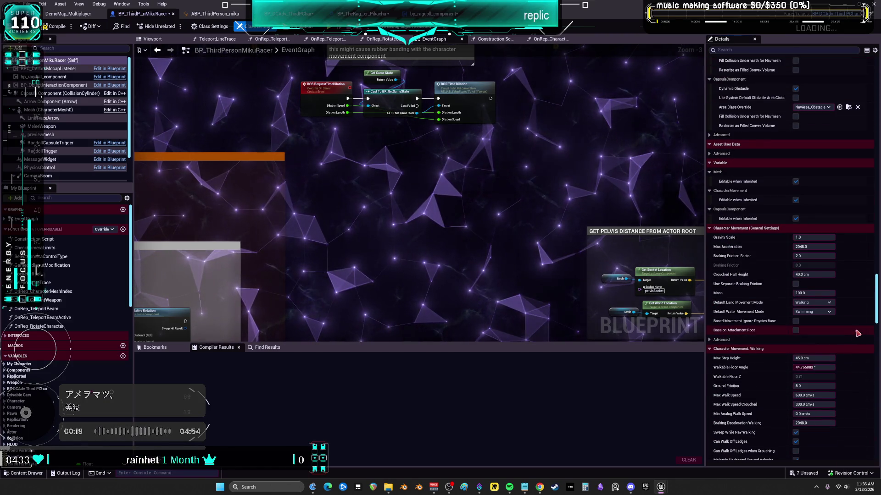
pyautogui.scroll(-12, 859, 329)
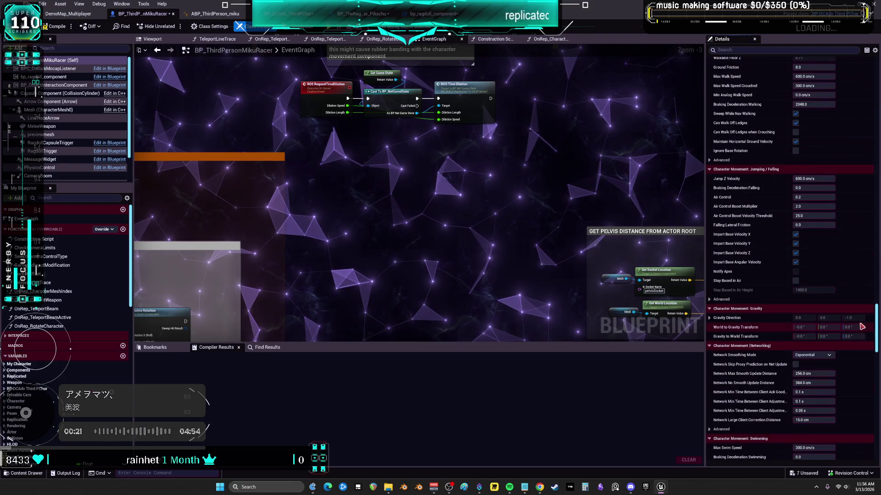
pyautogui.scroll(-2, 866, 395)
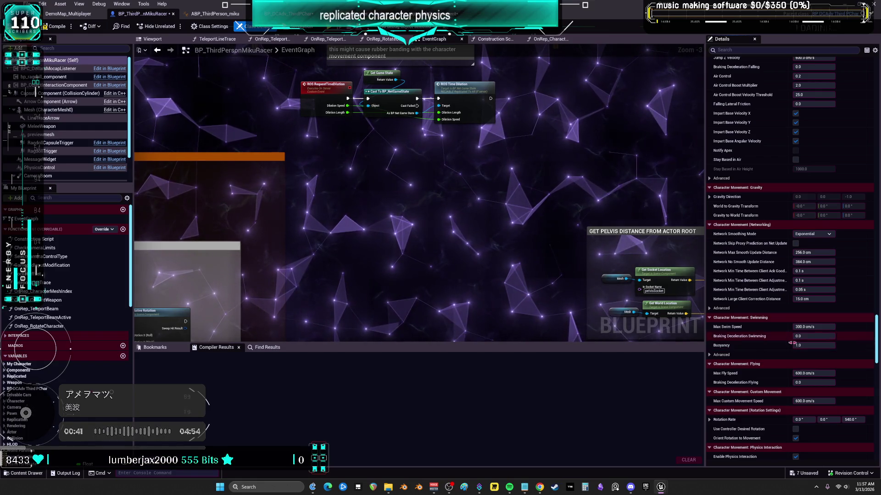
pyautogui.scroll(-10, 748, 342)
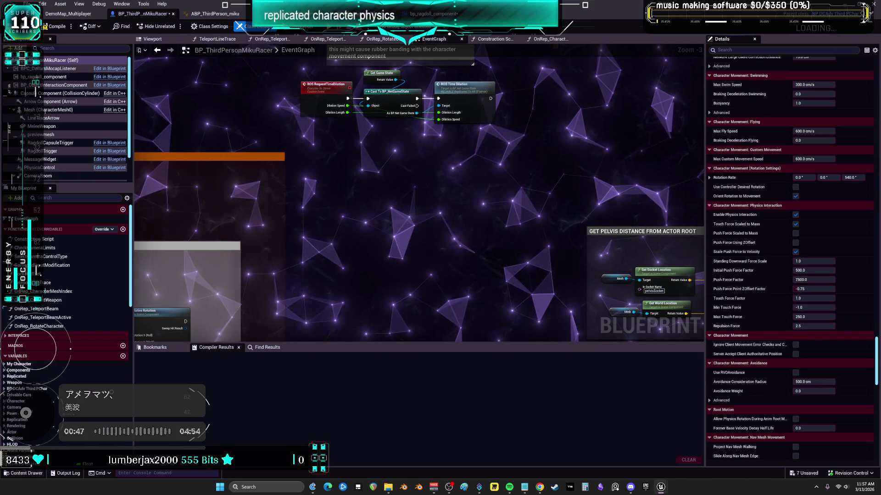
pyautogui.scroll(-2, 760, 280)
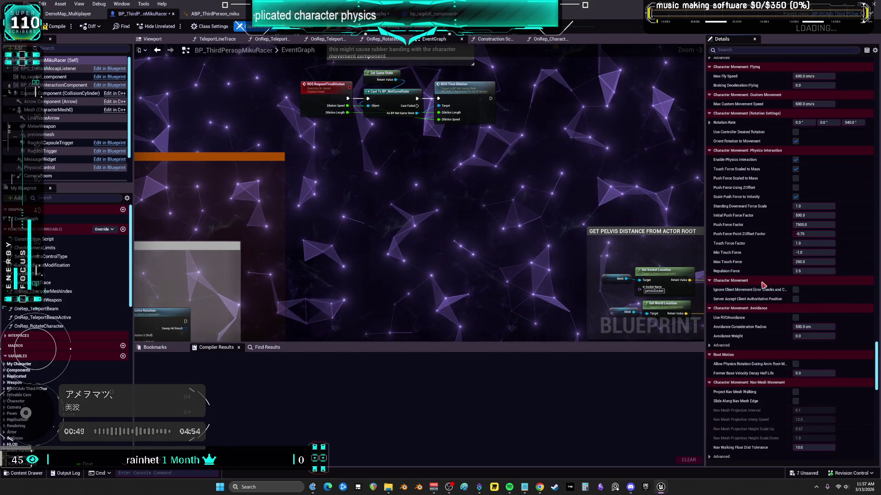
pyautogui.scroll(-4, 760, 282)
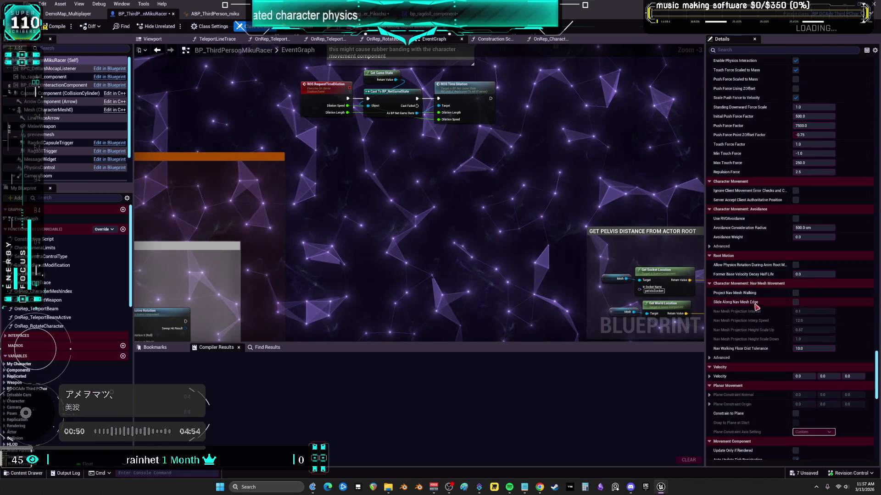
pyautogui.scroll(-2, 763, 303)
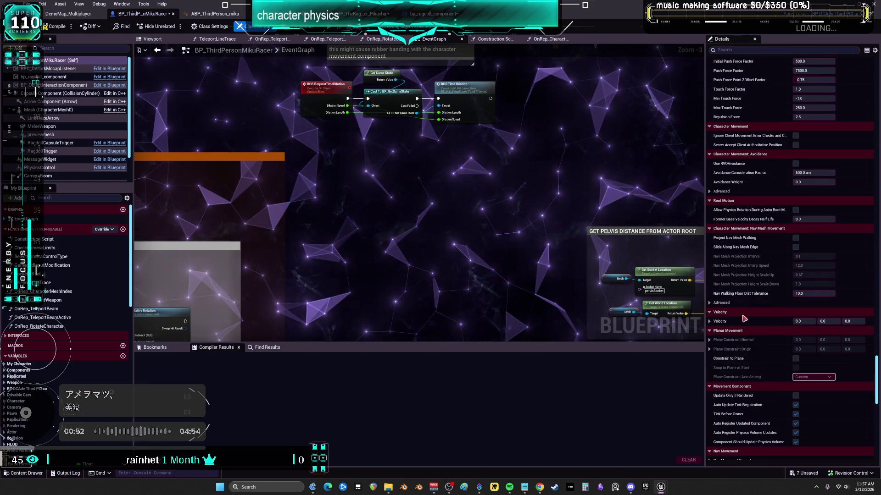
pyautogui.scroll(-2, 726, 327)
pyautogui.scroll(-5, 726, 326)
pyautogui.scroll(-10, 738, 335)
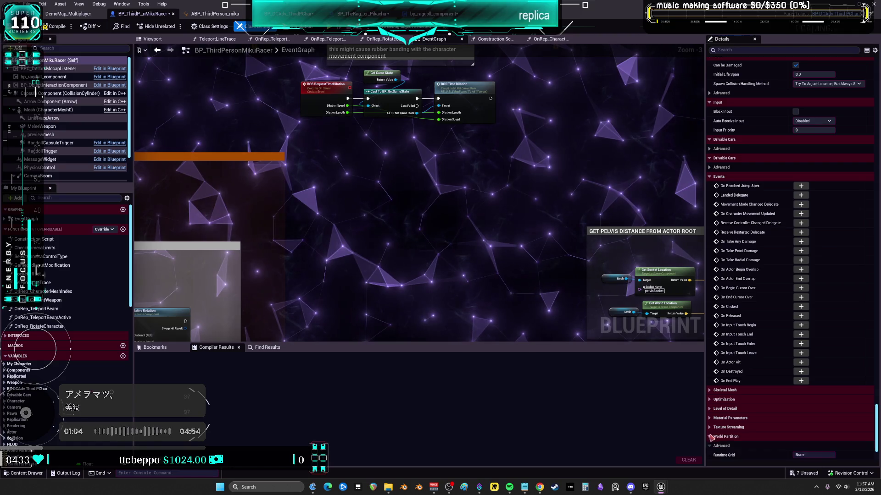
# Expand Optimization and, after trying other choices, set Visibility Based Anim Tick Option to Always Tick Pose and Refresh Bones.
pyautogui.click(710, 409)
pyautogui.click(712, 400)
pyautogui.click(710, 391)
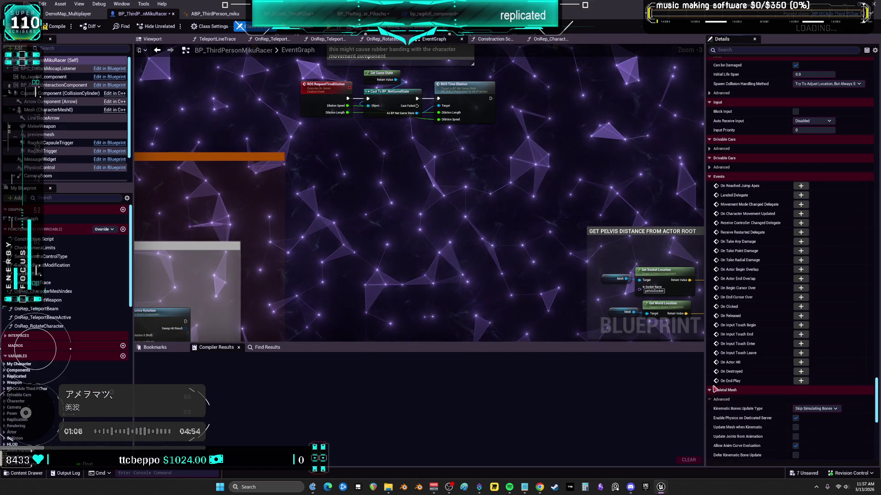
pyautogui.scroll(-10, 761, 321)
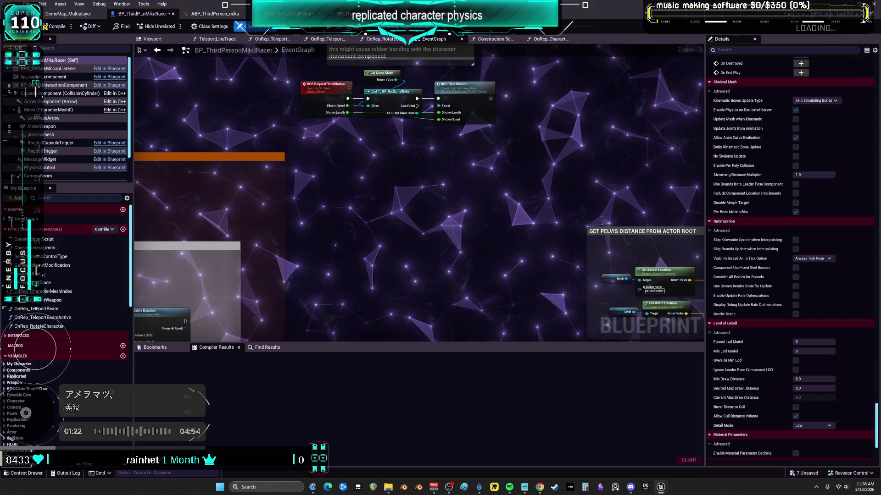
pyautogui.click(825, 258)
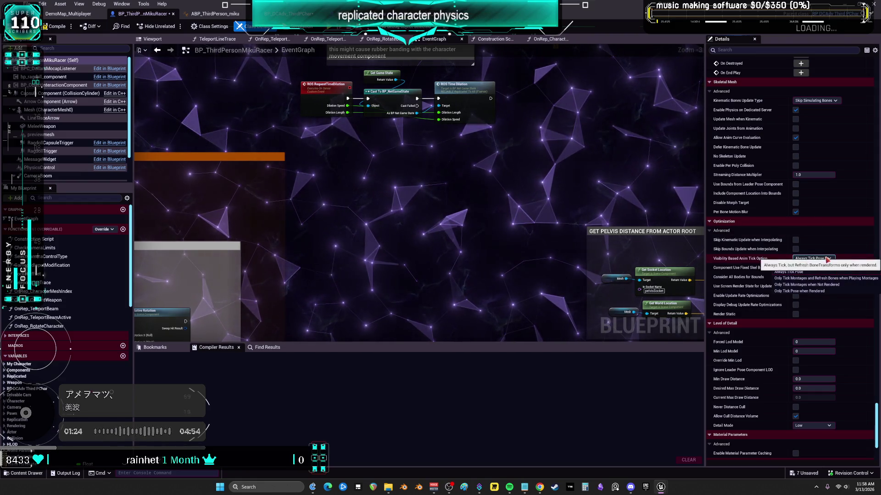
pyautogui.click(845, 279)
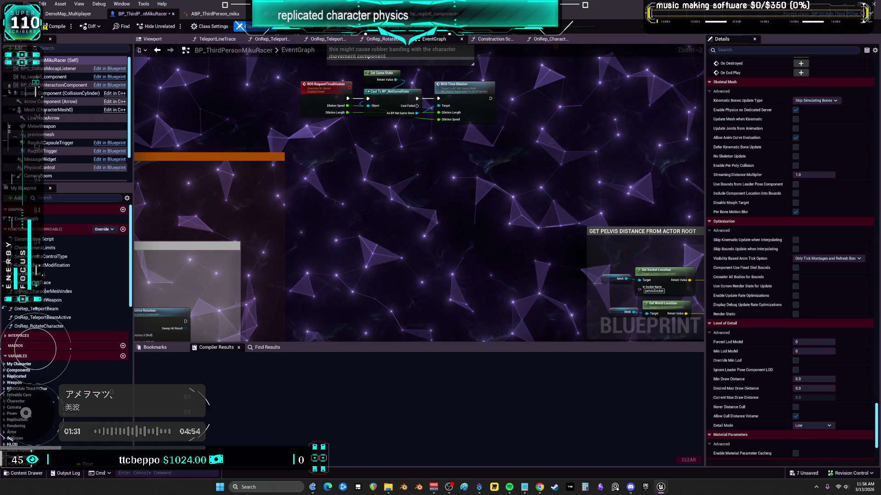
pyautogui.click(851, 259)
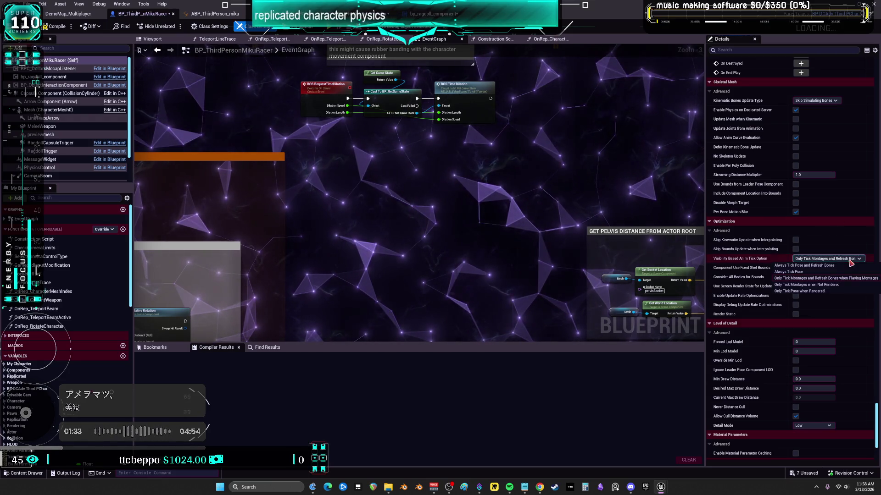
pyautogui.click(825, 286)
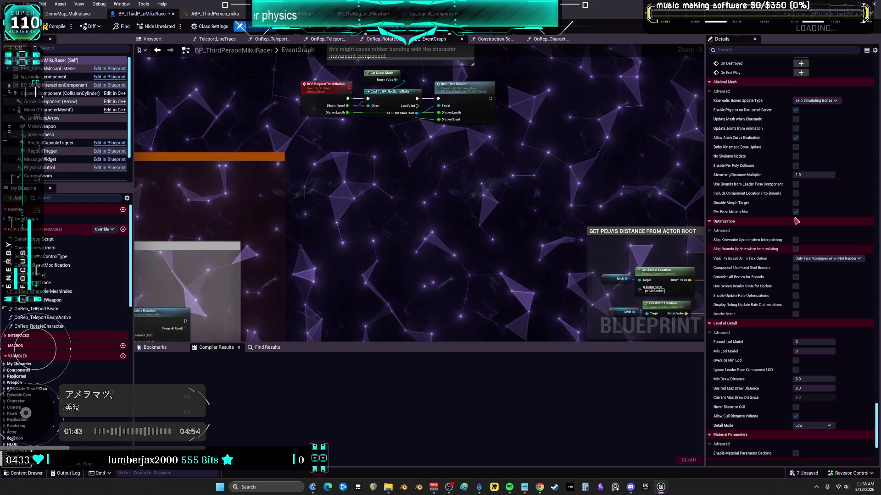
pyautogui.click(826, 258)
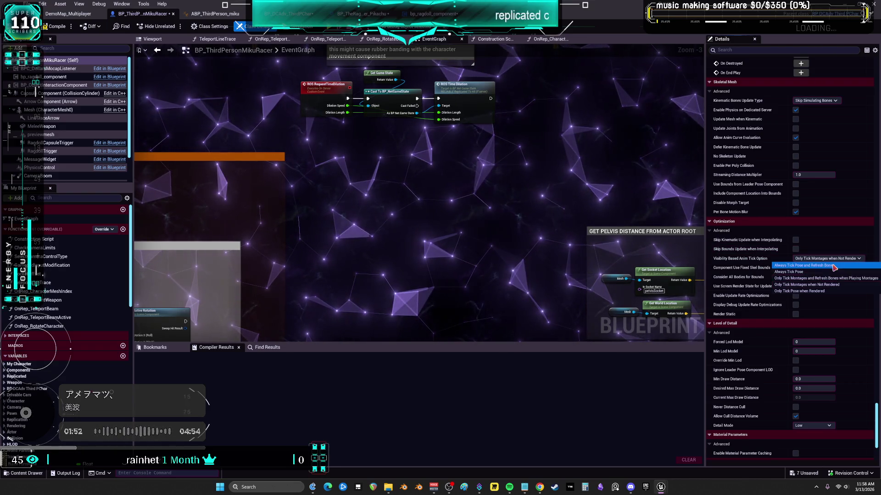
pyautogui.click(833, 266)
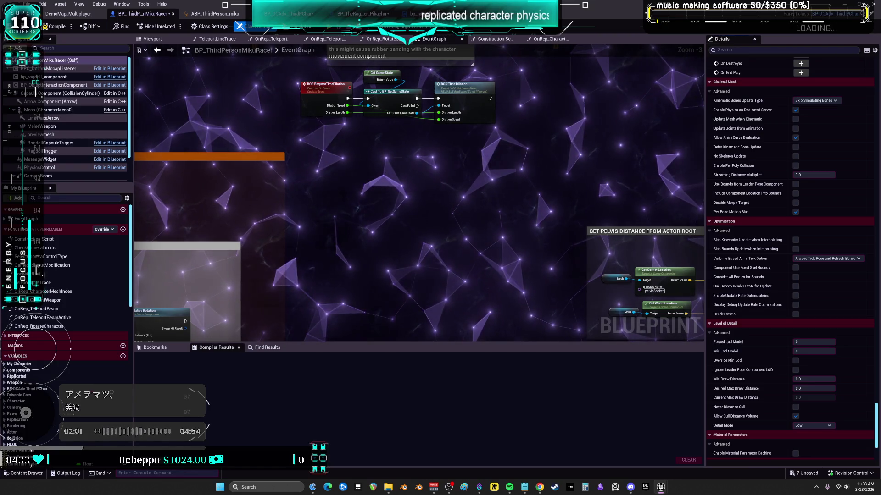
pyautogui.scroll(-5, 753, 344)
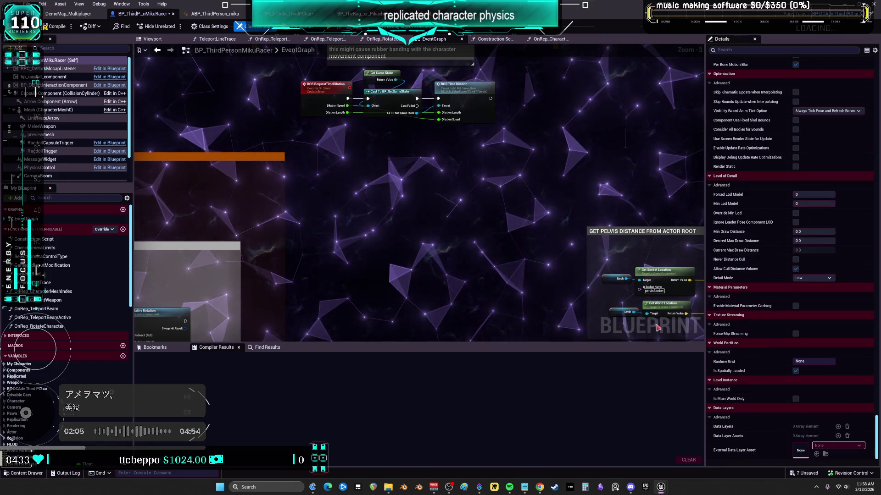
pyautogui.scroll(3, 781, 274)
pyautogui.scroll(18, 780, 275)
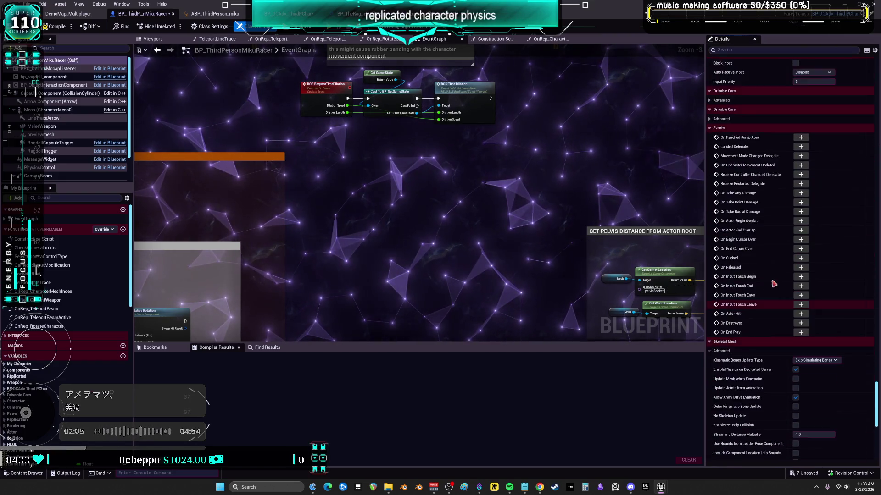
pyautogui.scroll(15, 774, 287)
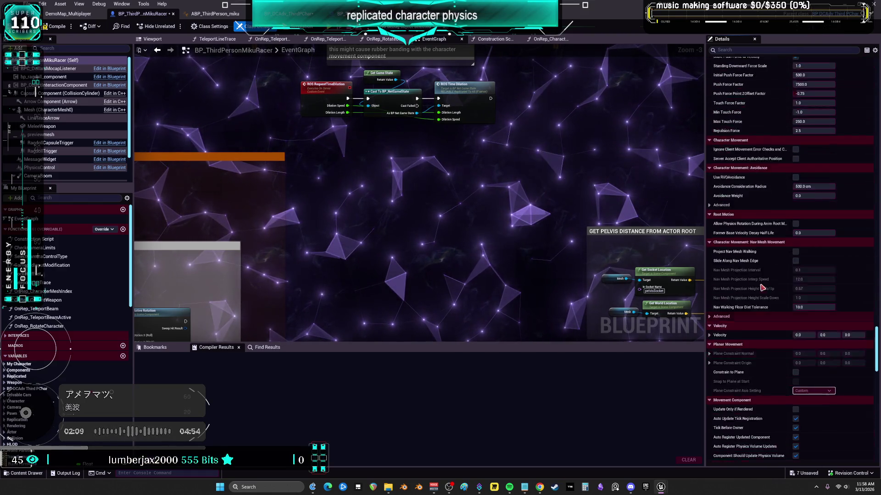
pyautogui.scroll(15, 731, 273)
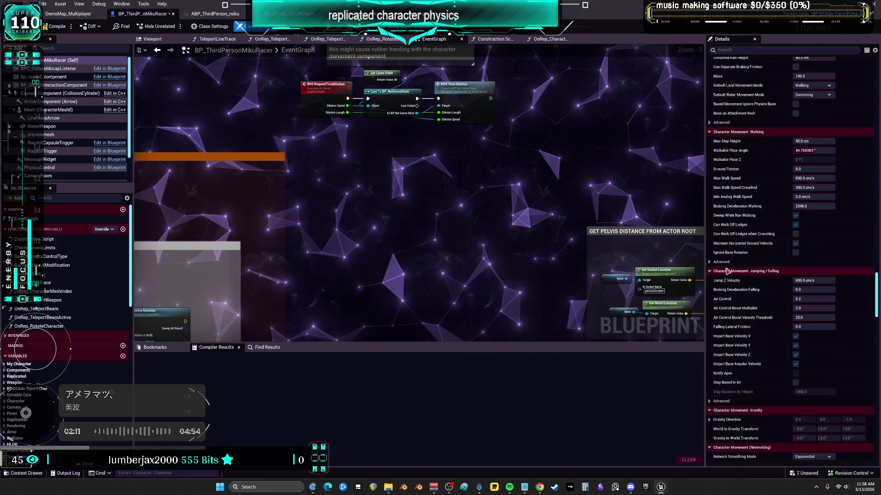
pyautogui.scroll(12, 736, 275)
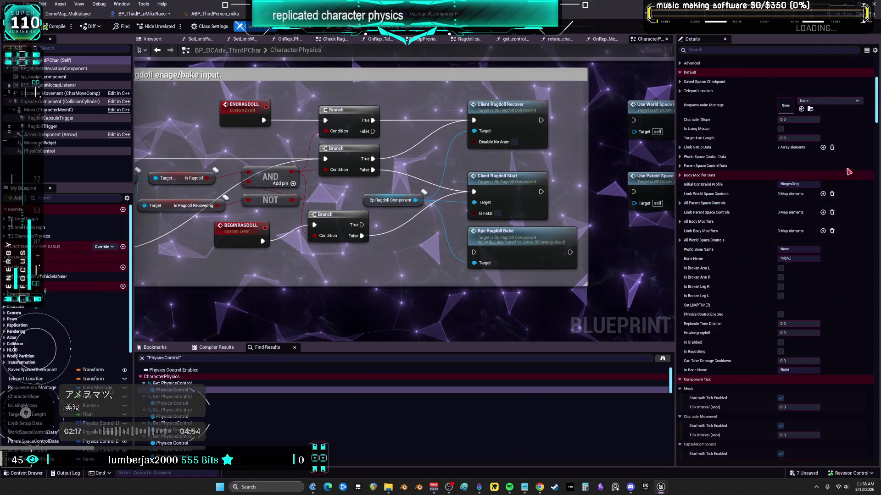
pyautogui.moveTo(877, 101); pyautogui.dragTo(879, 165)
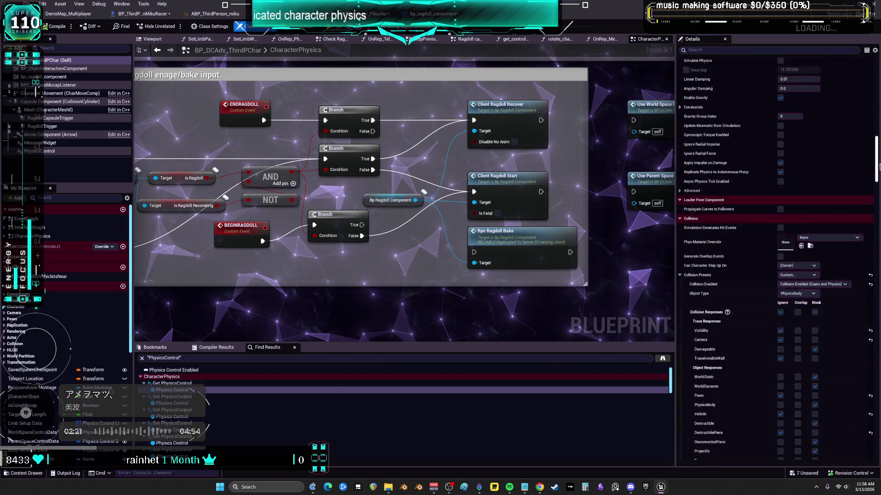
pyautogui.scroll(-10, 834, 287)
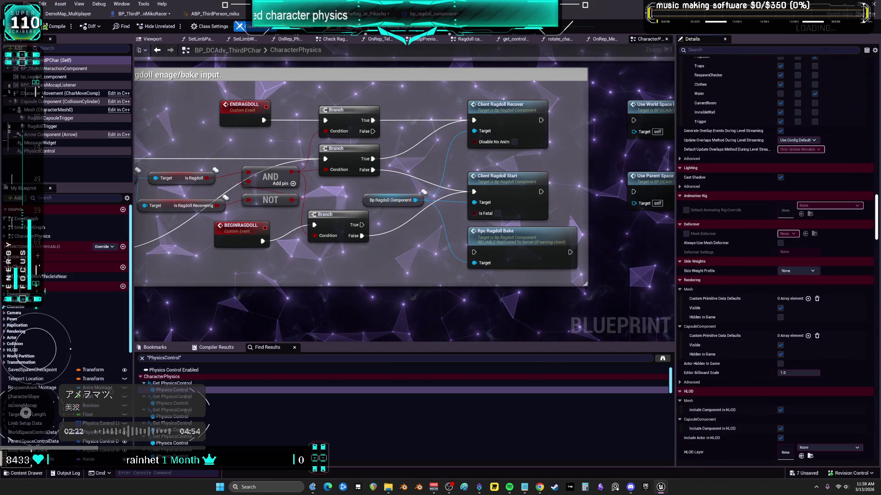
pyautogui.scroll(-8, 834, 287)
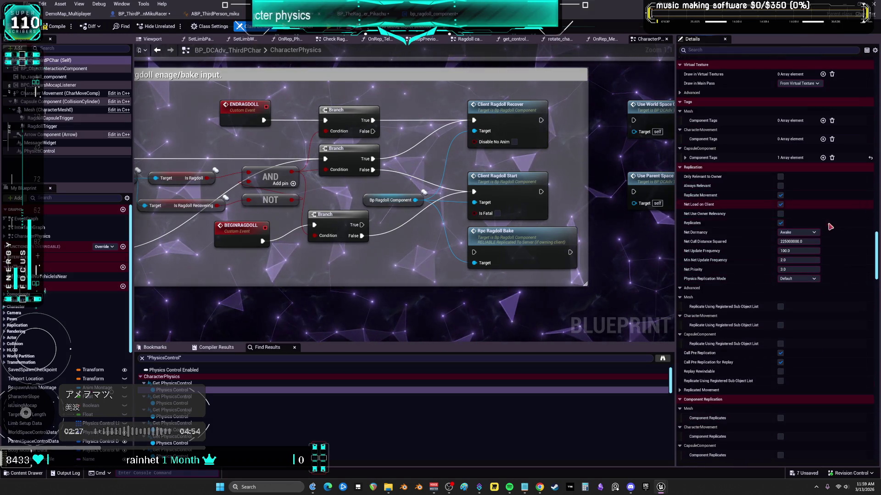
pyautogui.click(138, 14)
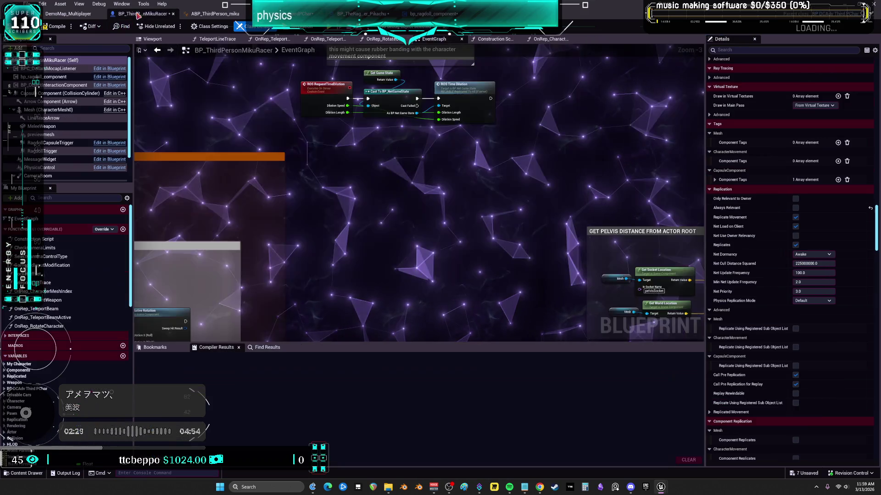
# Re-expand the MikuRacer's collapsed Details categories, from Default up to Transform.
pyautogui.scroll(2, 734, 227)
pyautogui.scroll(2, 746, 228)
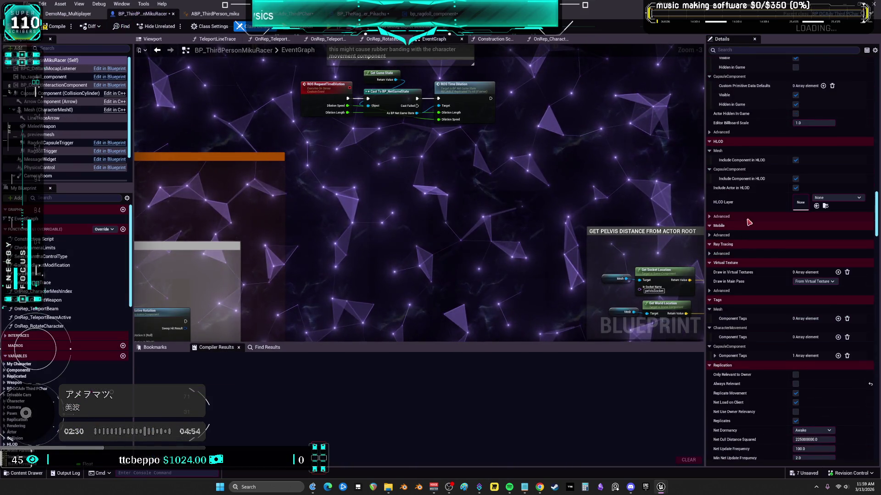
pyautogui.scroll(10, 750, 219)
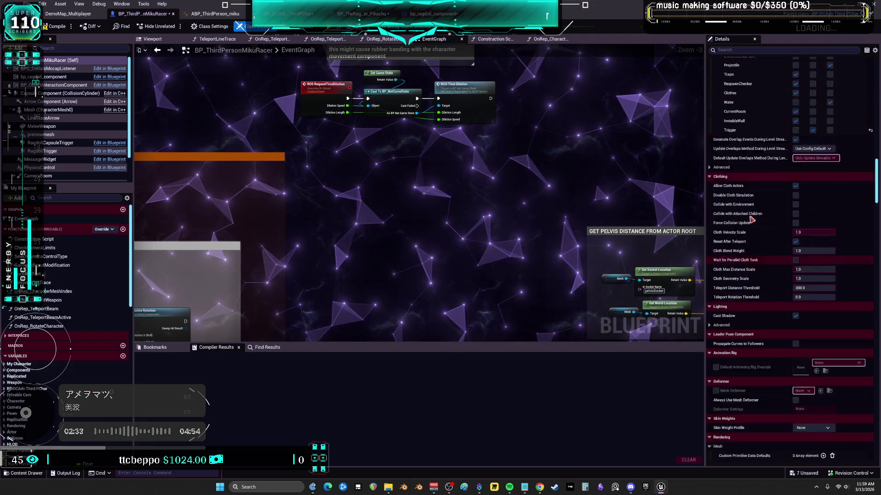
pyautogui.scroll(10, 751, 220)
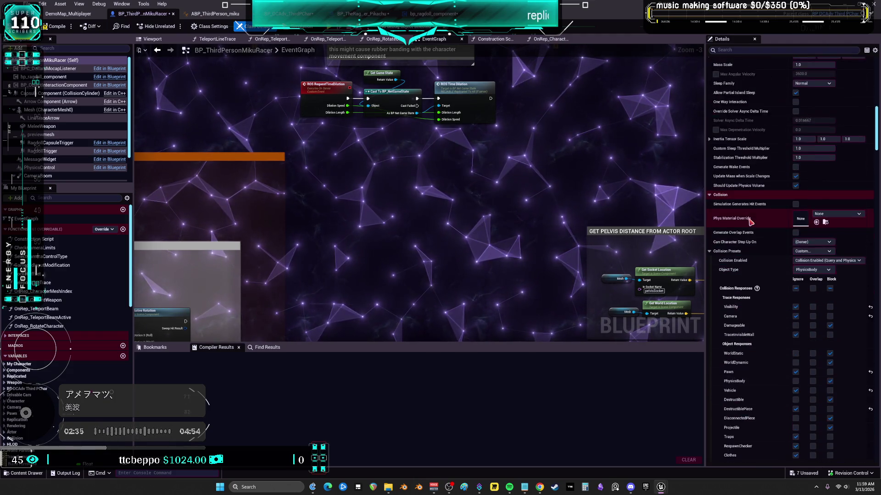
pyautogui.scroll(6, 751, 223)
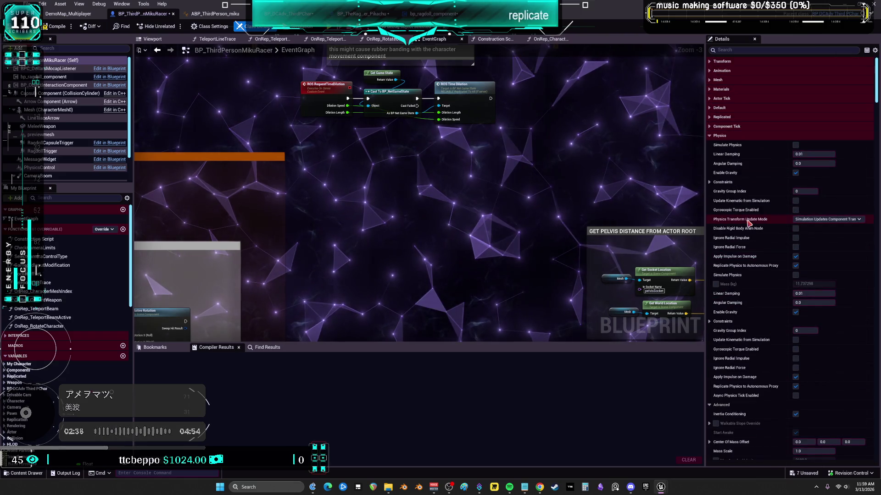
pyautogui.click(716, 107)
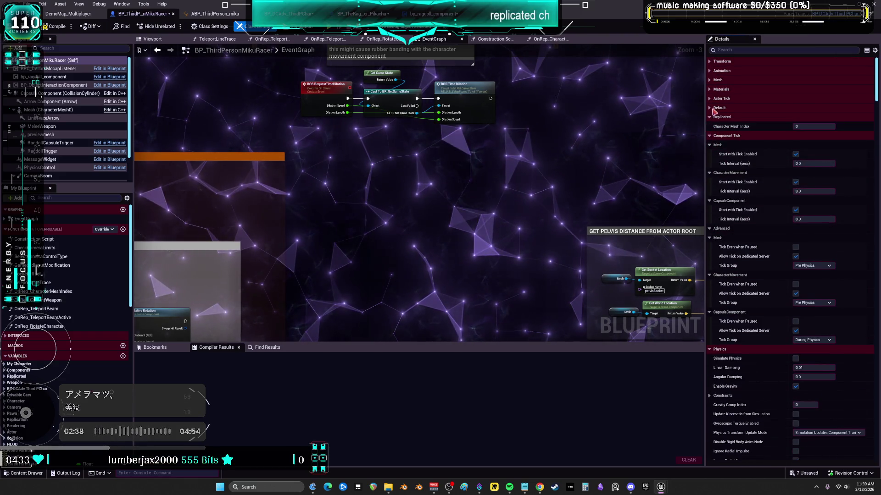
pyautogui.click(709, 98)
pyautogui.click(709, 89)
pyautogui.click(710, 80)
pyautogui.click(710, 71)
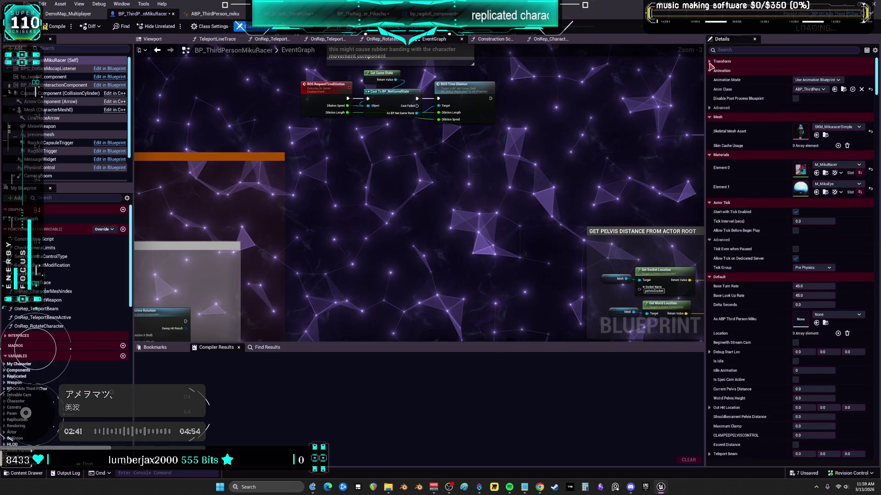
pyautogui.click(710, 61)
# Compile and check out BP_ThirdPersonMikuRacer, then compile BP_DCAdv_ThirdPChar.
pyautogui.click(58, 27)
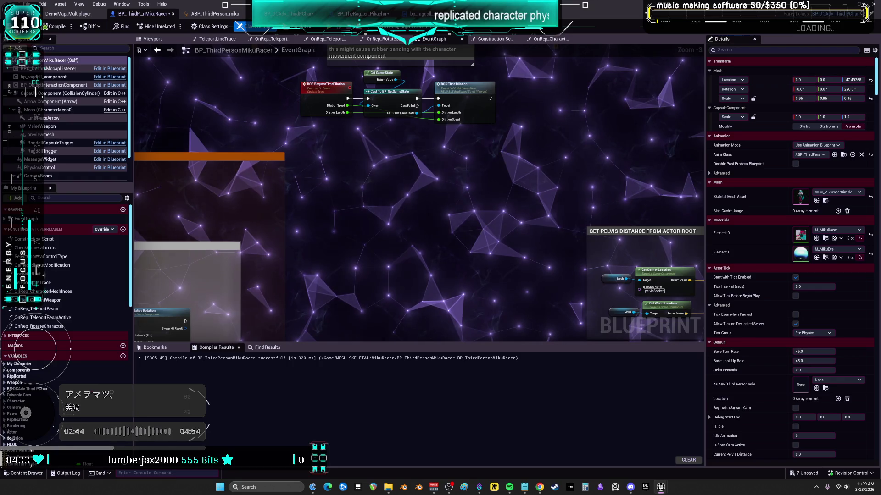
pyautogui.click(433, 320)
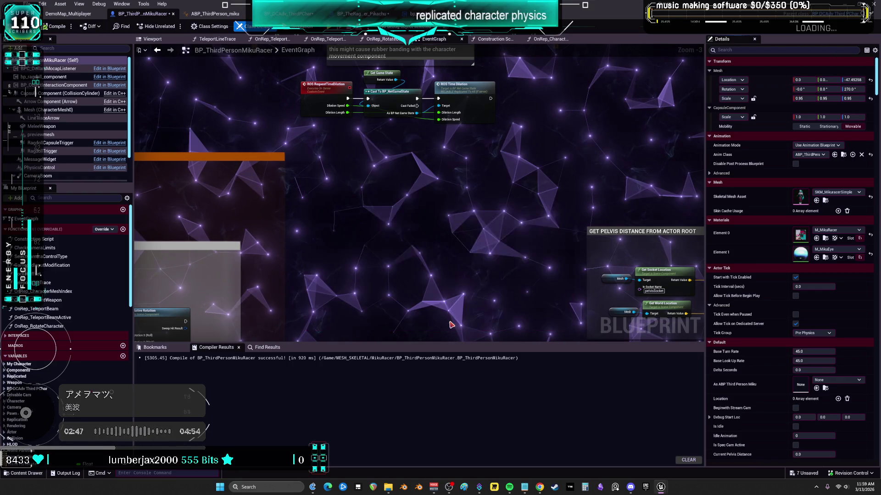
pyautogui.click(288, 13)
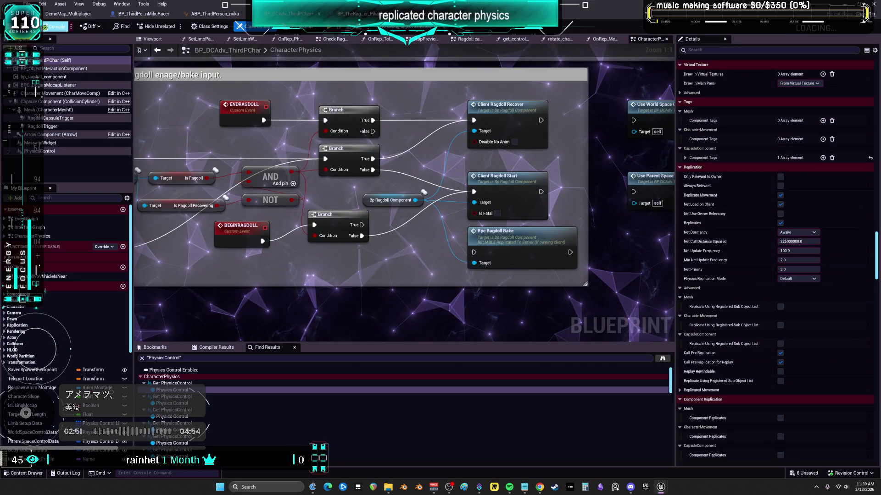
pyautogui.click(54, 26)
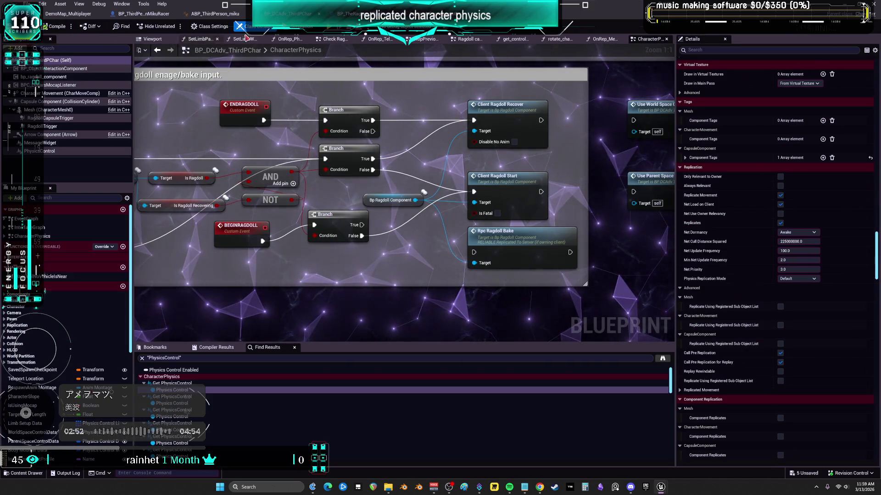
# Save BP_TheRagdoller_Pikachu, compile and save bp_ragdoll_component, then bring up the ABP_ThirdPerson_miku AnimGraph.
pyautogui.click(349, 13)
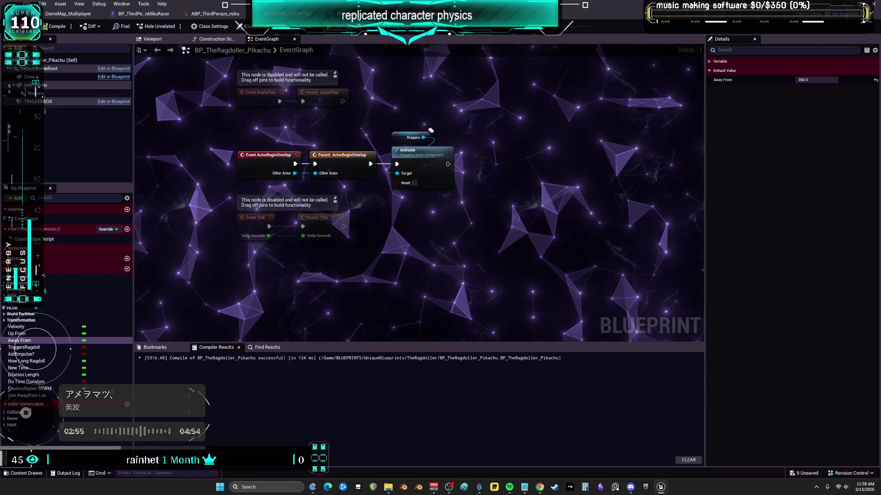
pyautogui.hotkey('ctrl', 's')
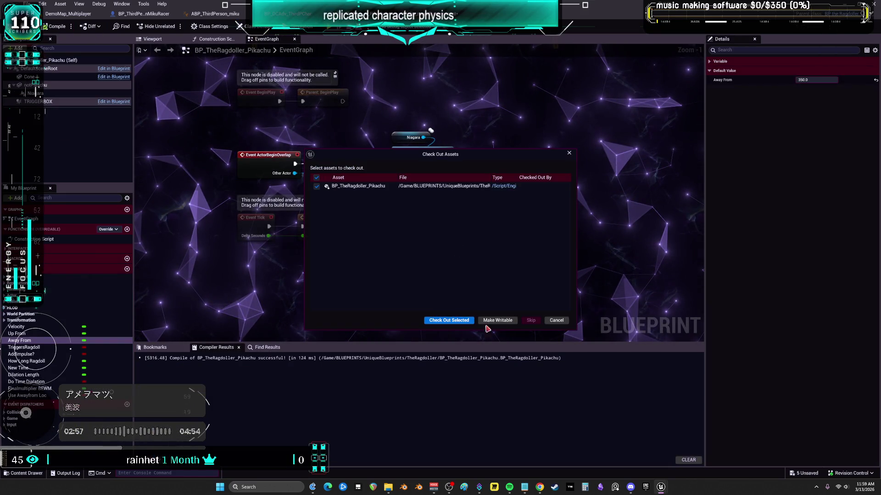
pyautogui.click(448, 320)
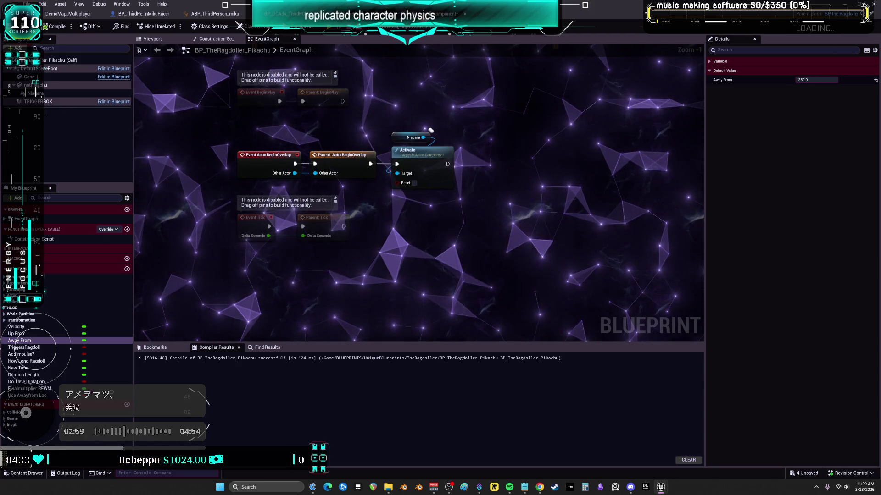
pyautogui.click(443, 13)
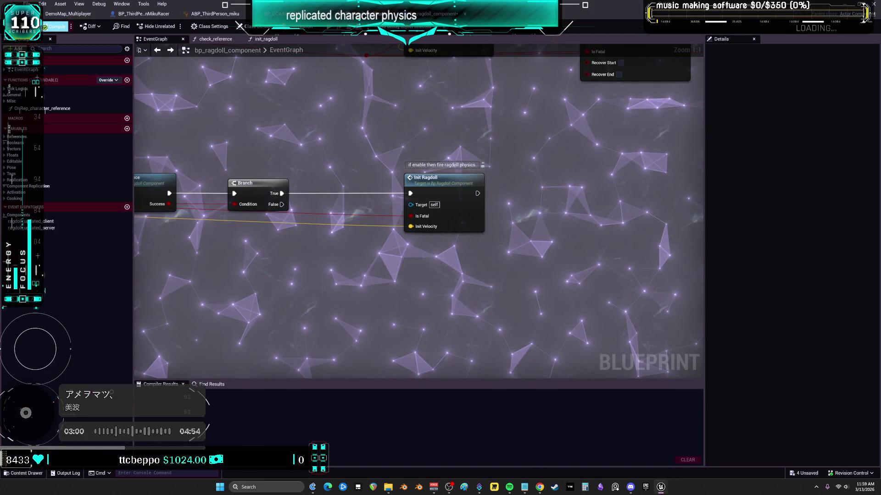
pyautogui.click(55, 26)
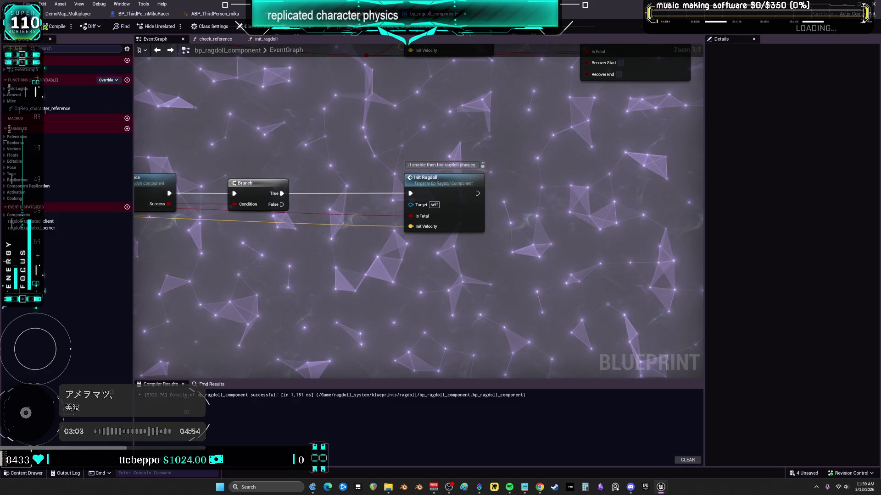
pyautogui.hotkey('ctrl', 's')
pyautogui.click(447, 320)
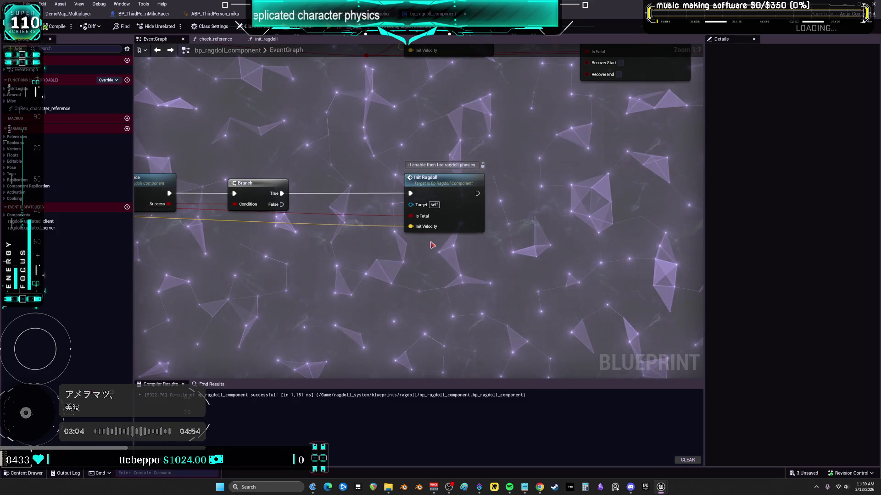
pyautogui.click(205, 14)
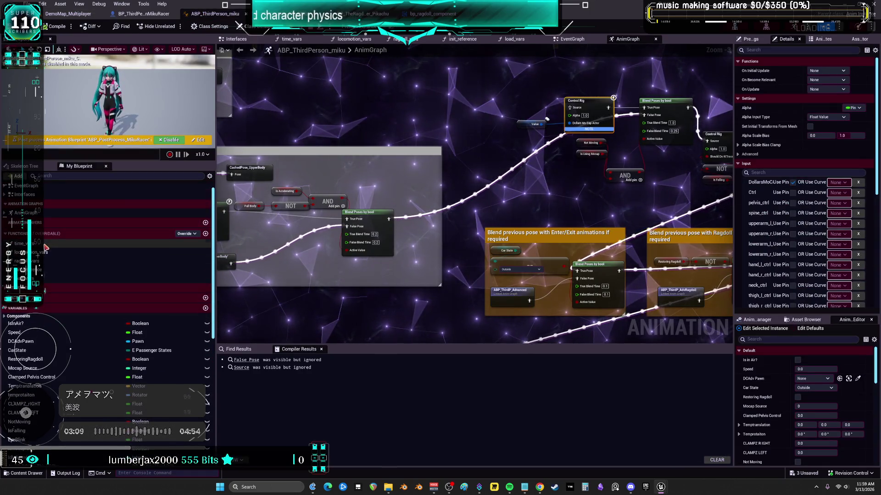
pyautogui.scroll(-10, 46, 257)
pyautogui.click(77, 453)
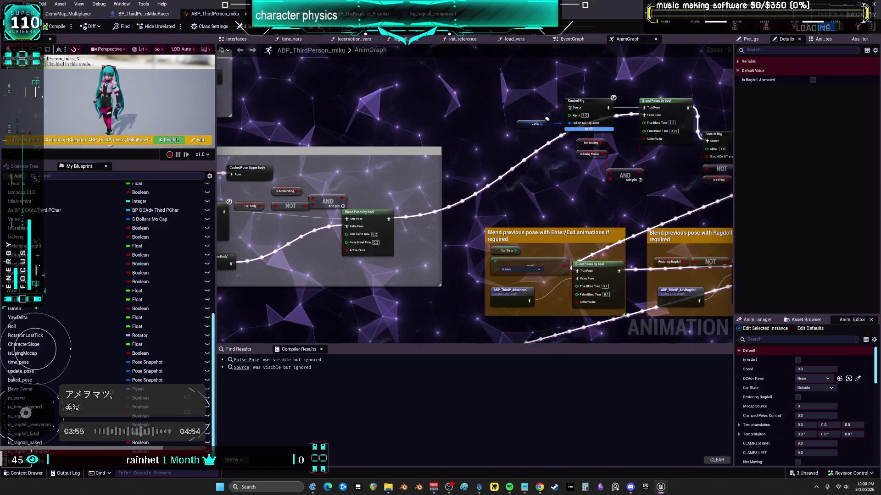
pyautogui.click(28, 443)
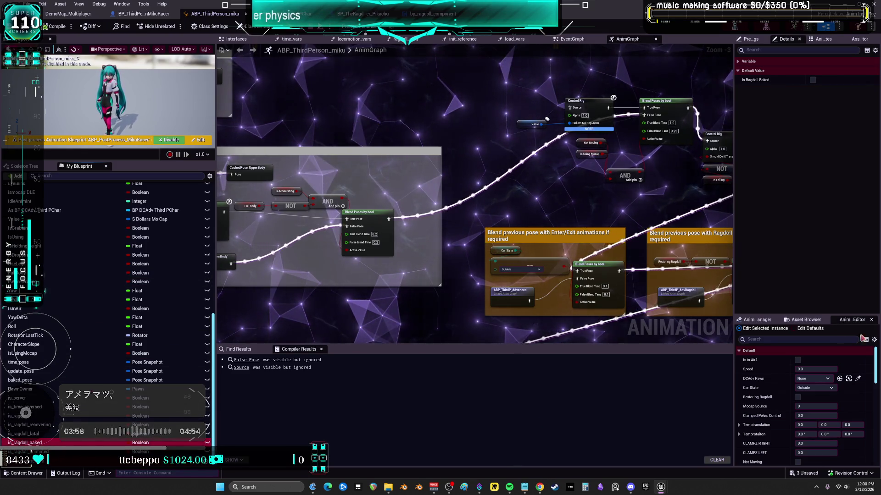
pyautogui.click(55, 435)
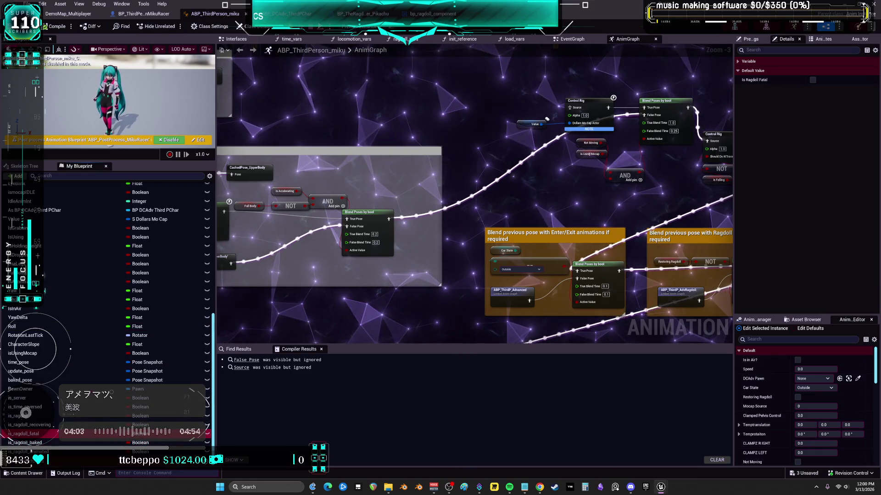
pyautogui.click(68, 424)
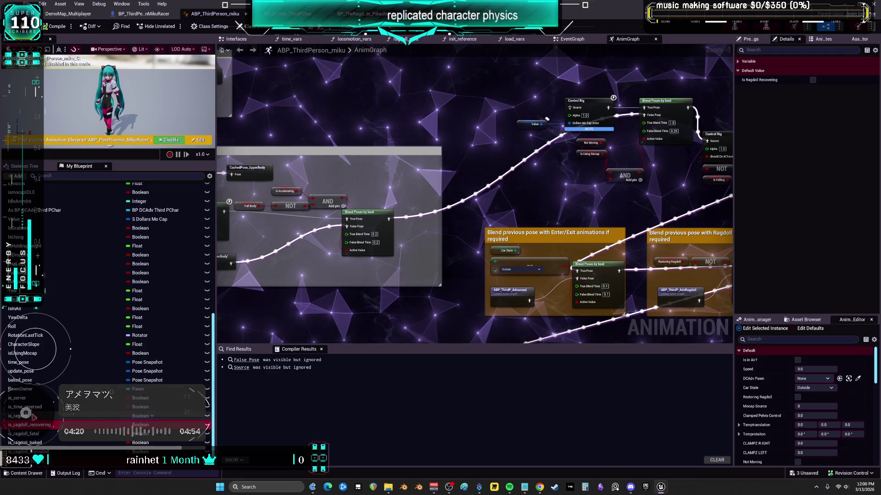
pyautogui.click(39, 408)
pyautogui.click(39, 399)
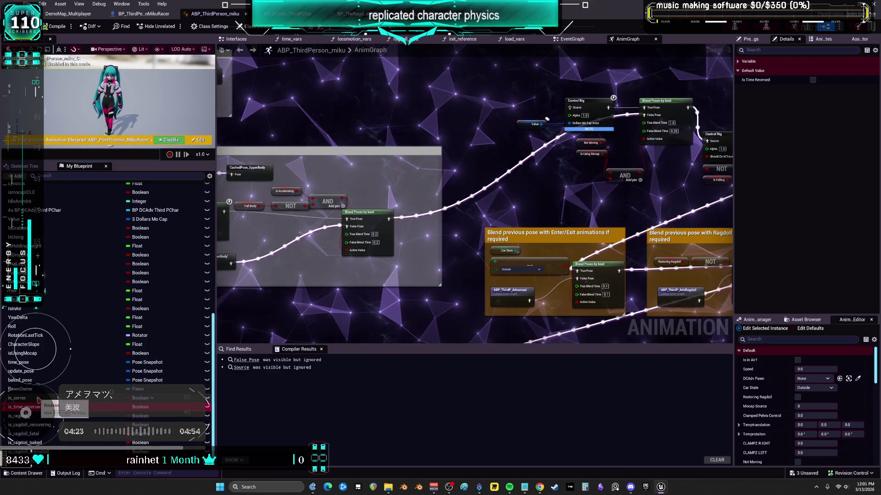
pyautogui.click(54, 390)
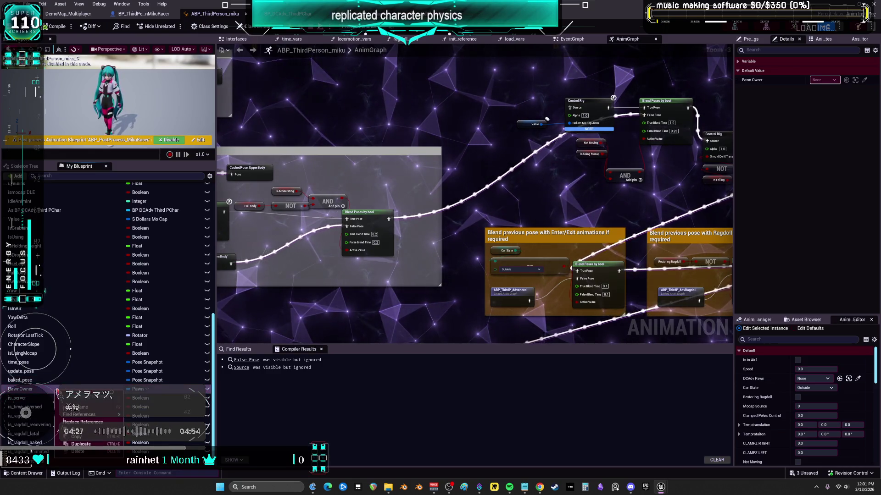
# Find all PawnOwner references, step through the init_reference results, then return to the EventGraph.
pyautogui.rightClick(55, 391)
pyautogui.click(142, 419)
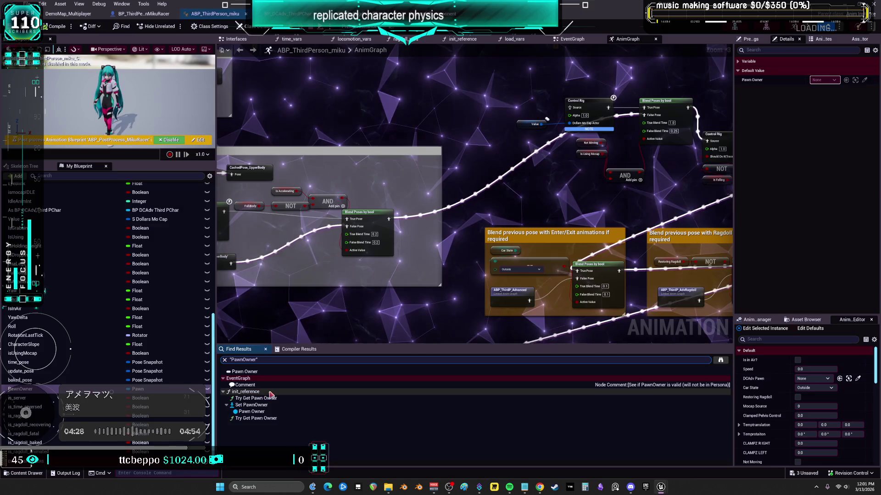
pyautogui.click(265, 411)
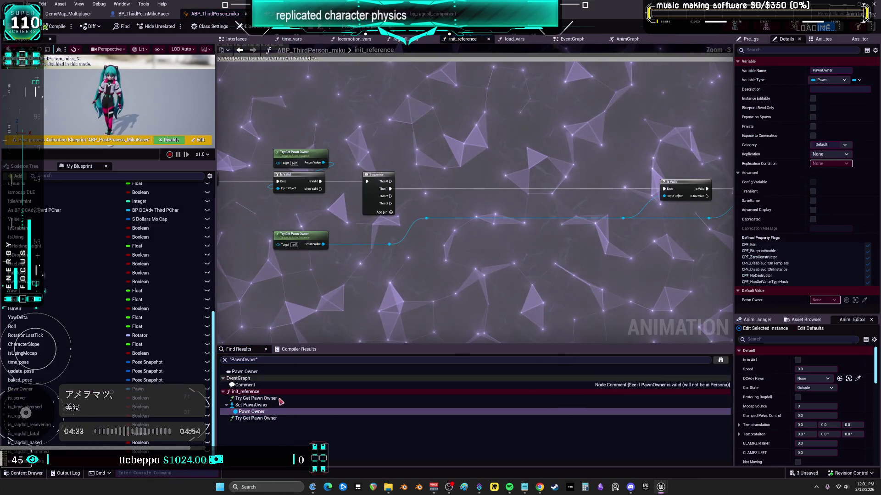
pyautogui.click(263, 418)
pyautogui.click(256, 405)
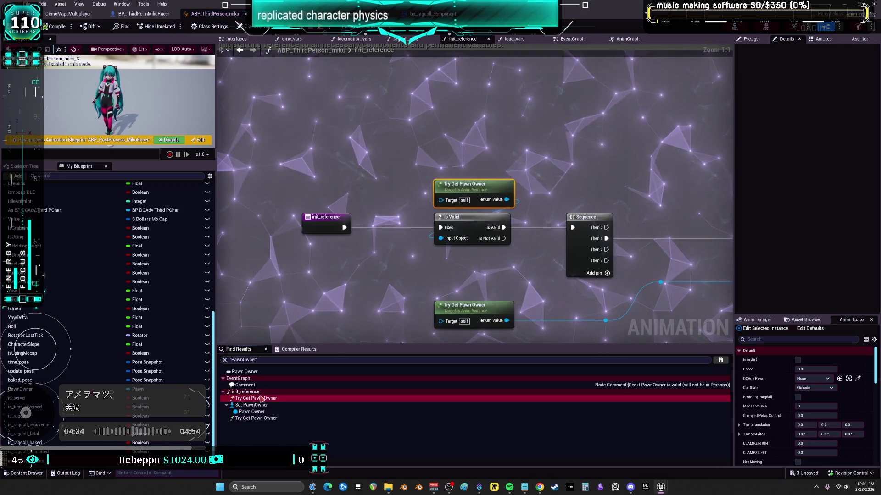
pyautogui.click(260, 413)
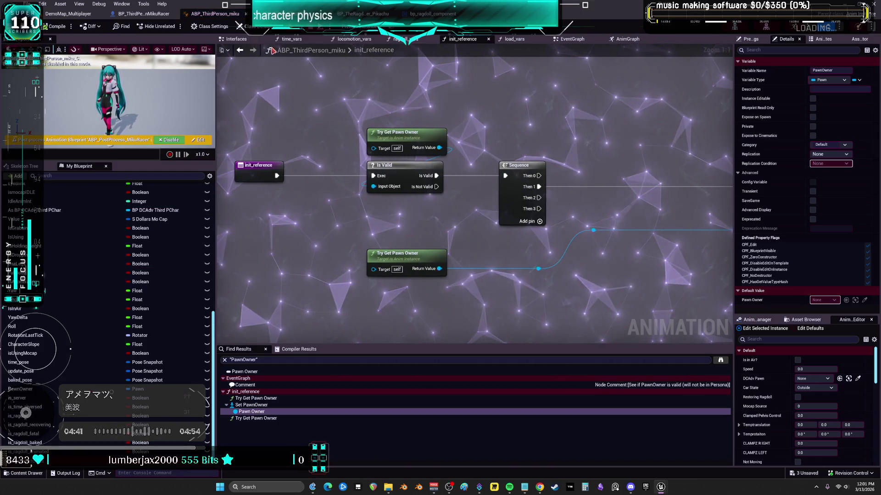
pyautogui.click(585, 40)
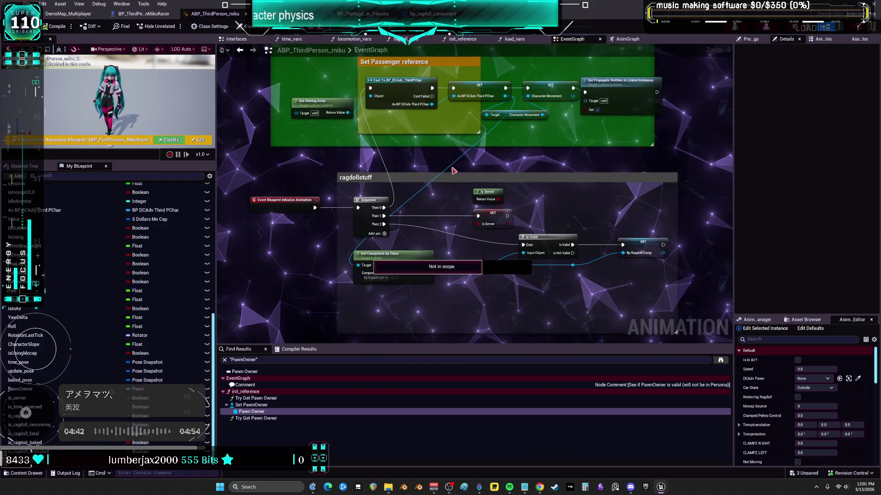
# Delete the init_reference function from My Blueprint and return to the BeginPlay graph area.
pyautogui.scroll(10, 141, 297)
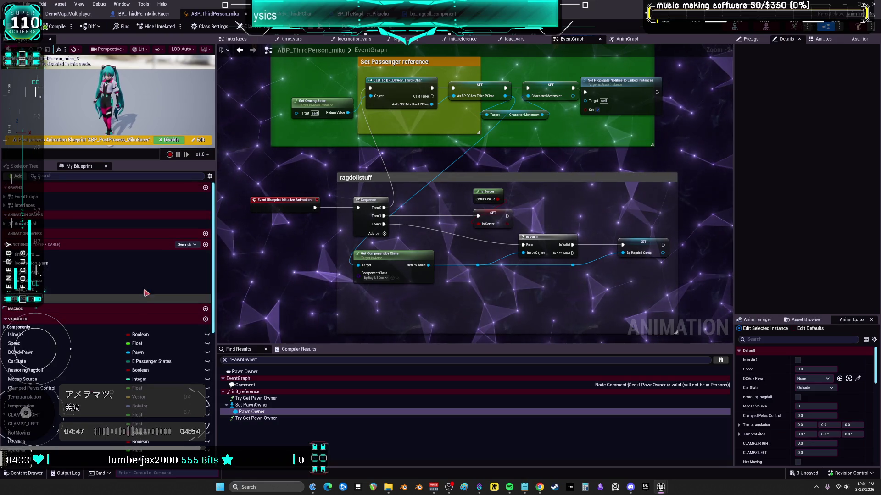
pyautogui.click(59, 285)
pyautogui.press('Delete')
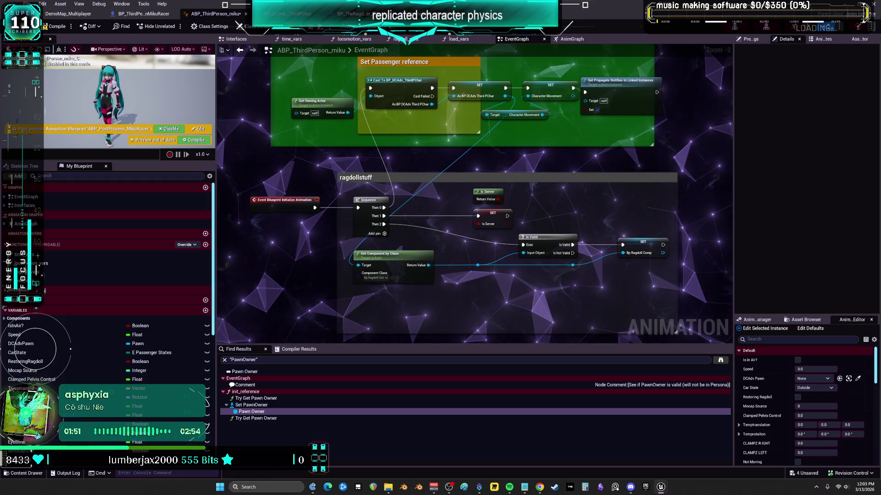
pyautogui.scroll(-4, 523, 161)
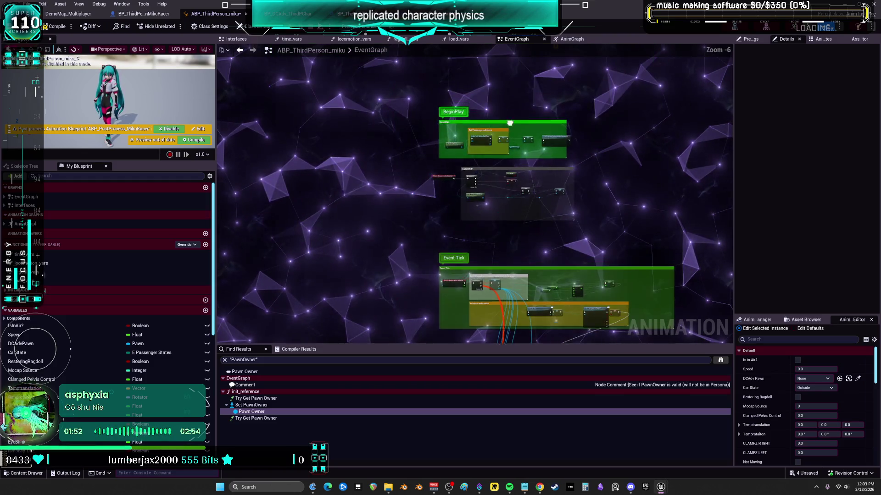
pyautogui.scroll(6, 375, 170)
pyautogui.moveTo(375, 169)
pyautogui.mouseDown()
pyautogui.moveTo(412, 138)
pyautogui.moveTo(572, 157)
pyautogui.mouseUp()
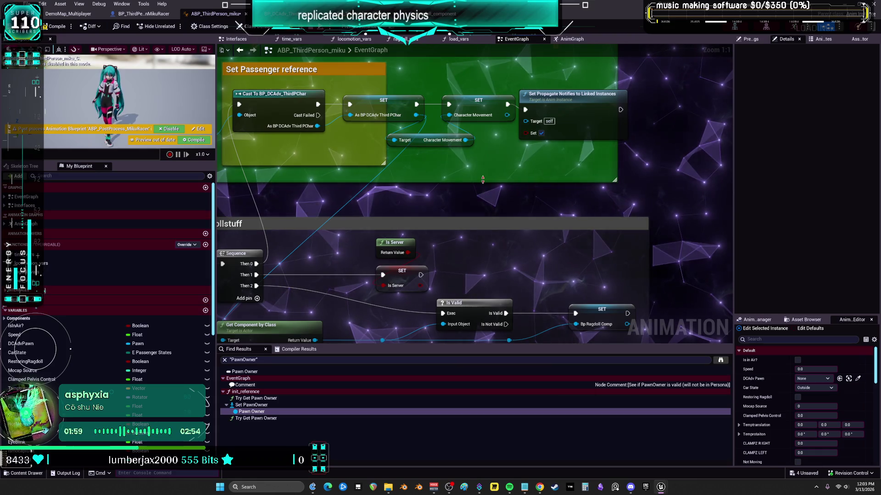
# Set the AAA Print String node's text colour to red.
pyautogui.moveTo(484, 172)
pyautogui.mouseDown()
pyautogui.moveTo(639, 145)
pyautogui.moveTo(659, 99)
pyautogui.mouseUp()
pyautogui.moveTo(541, 246)
pyautogui.mouseDown()
pyautogui.moveTo(494, 209)
pyautogui.moveTo(409, 195)
pyautogui.moveTo(451, 186)
pyautogui.mouseUp()
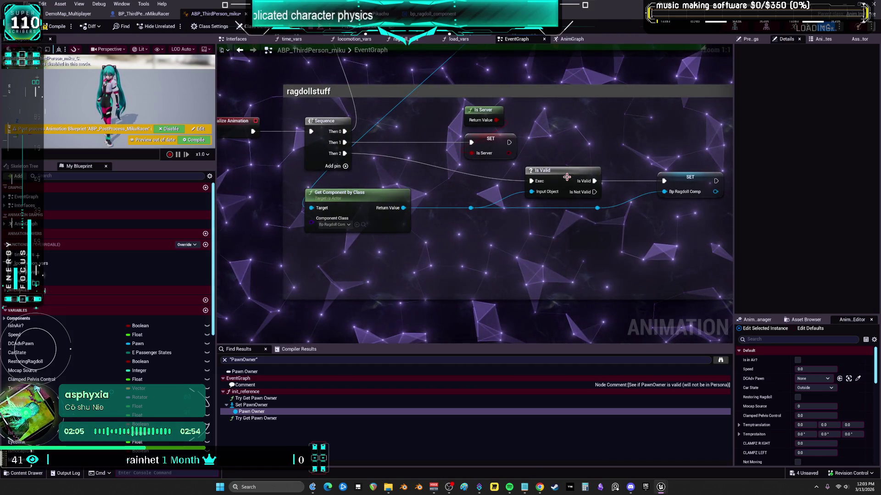
pyautogui.moveTo(619, 160); pyautogui.dragTo(564, 232)
pyautogui.rightClick(560, 238)
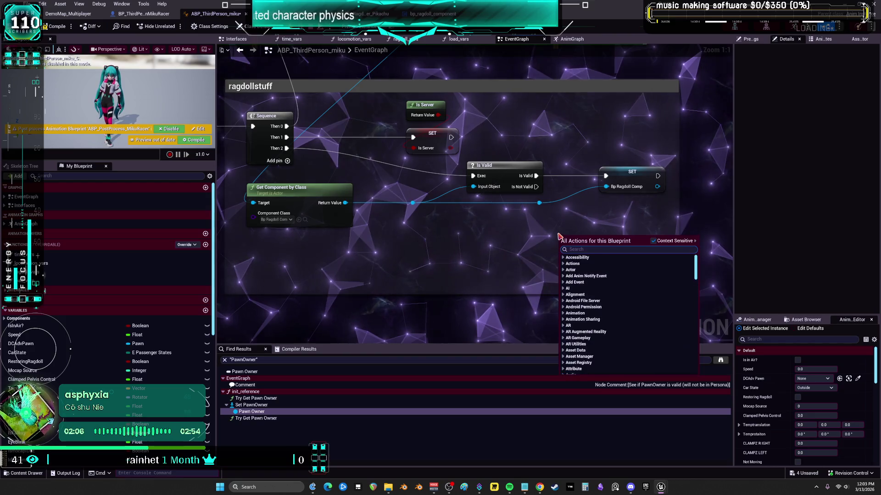
pyautogui.press('Escape')
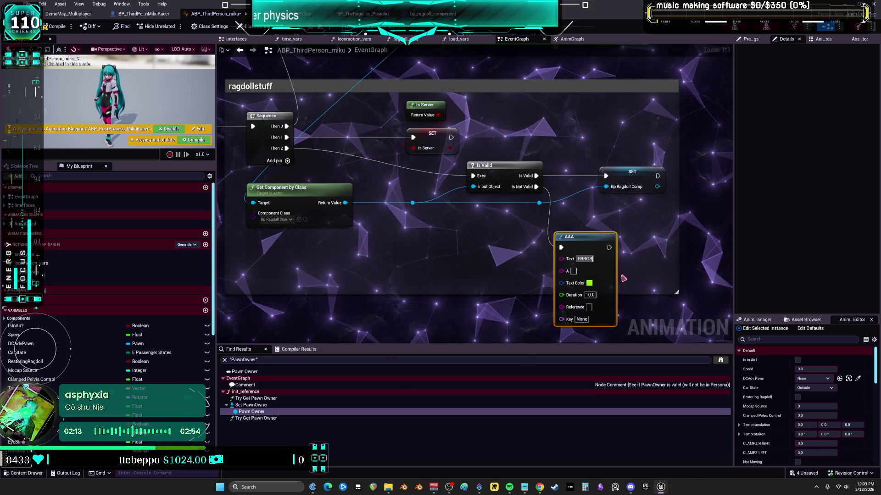
pyautogui.click(588, 283)
pyautogui.click(664, 330)
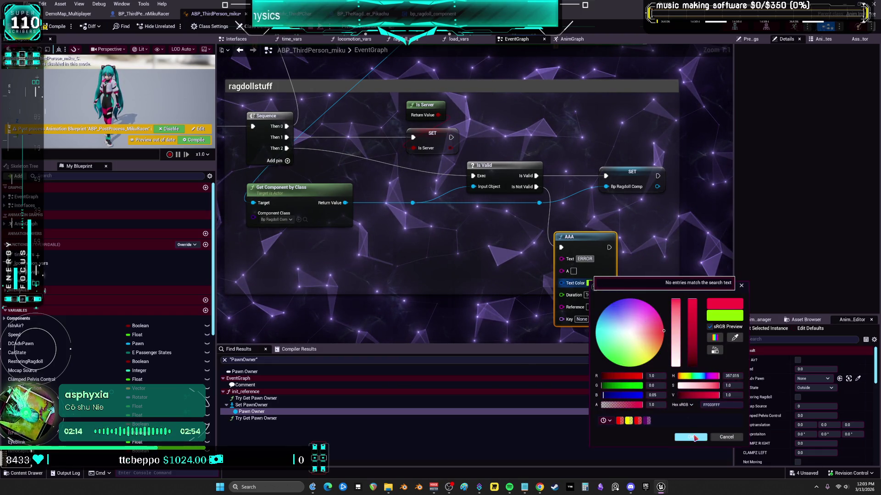
pyautogui.click(695, 438)
# Paste an AAA print beside Is Valid, wire Is Not Valid into it, and compile.
pyautogui.scroll(-1, 596, 247)
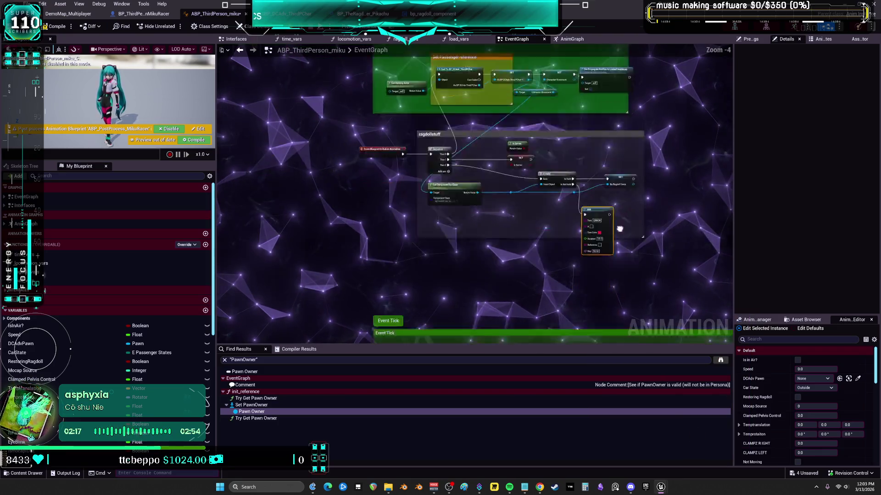
pyautogui.hotkey('ctrl', 'v')
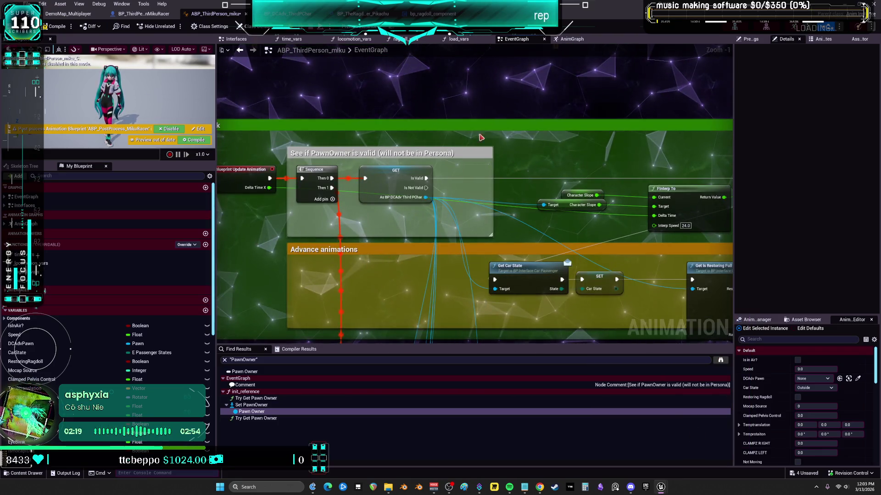
pyautogui.moveTo(426, 188); pyautogui.dragTo(483, 150)
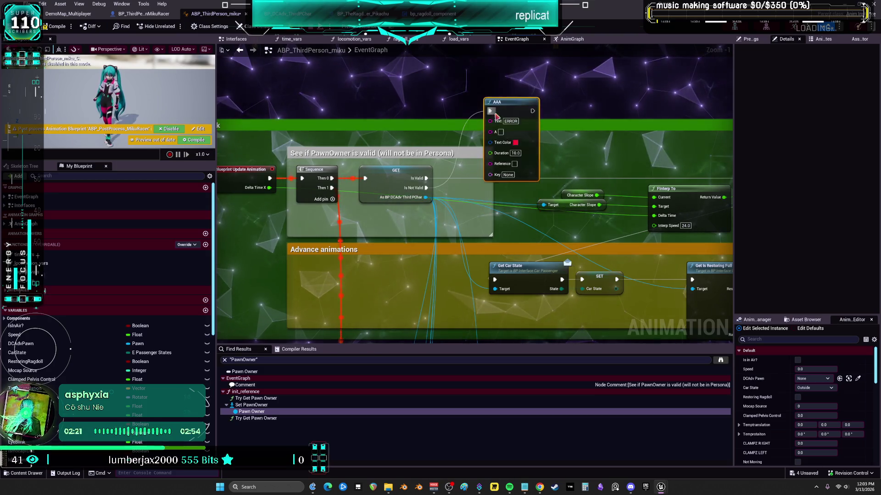
pyautogui.scroll(-4, 492, 146)
pyautogui.scroll(4, 512, 235)
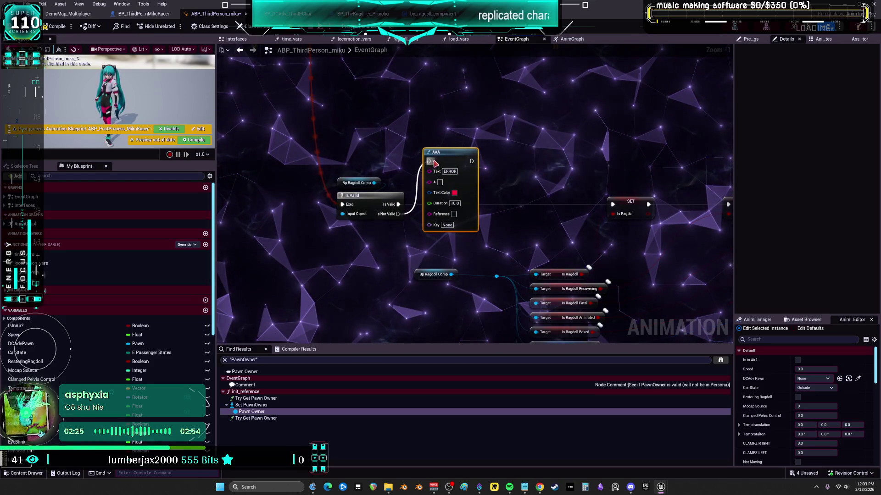
pyautogui.moveTo(440, 152); pyautogui.dragTo(479, 158)
pyautogui.moveTo(627, 177)
pyautogui.mouseDown()
pyautogui.moveTo(534, 169)
pyautogui.moveTo(667, 172)
pyautogui.moveTo(649, 179)
pyautogui.moveTo(554, 156)
pyautogui.moveTo(189, 184)
pyautogui.moveTo(573, 192)
pyautogui.mouseUp()
pyautogui.click(49, 26)
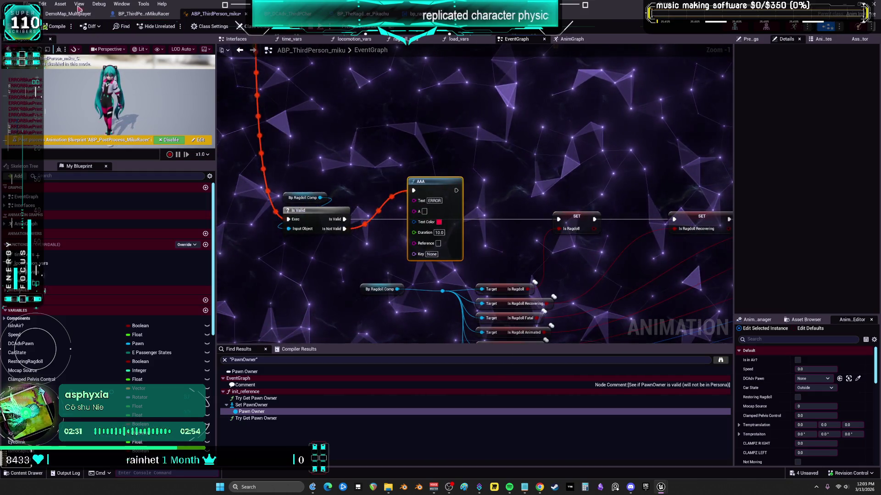
pyautogui.click(27, 4)
# Save all changed assets via Check Out Selected, then dismiss the out-of-video-memory errors.
pyautogui.click(48, 53)
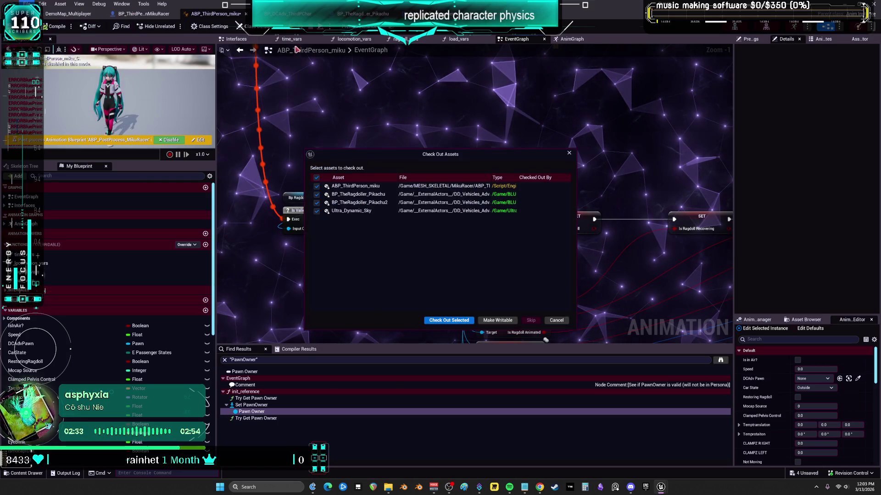
pyautogui.click(449, 321)
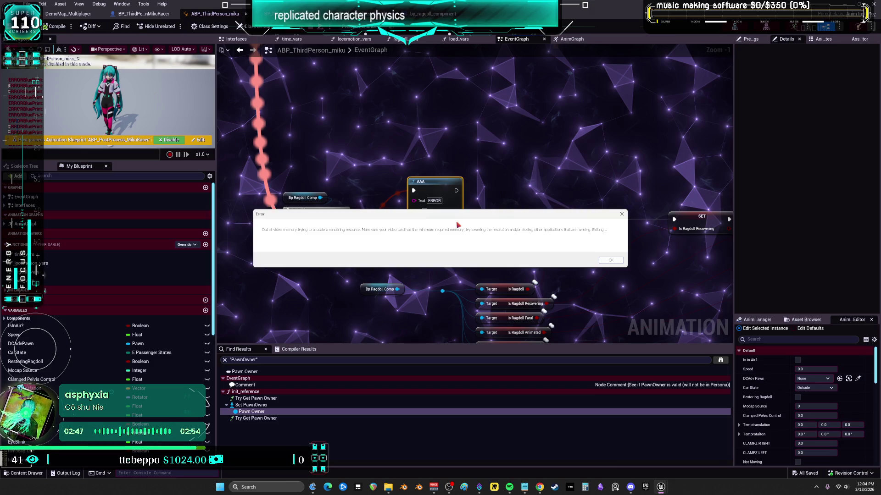
pyautogui.press('Return')
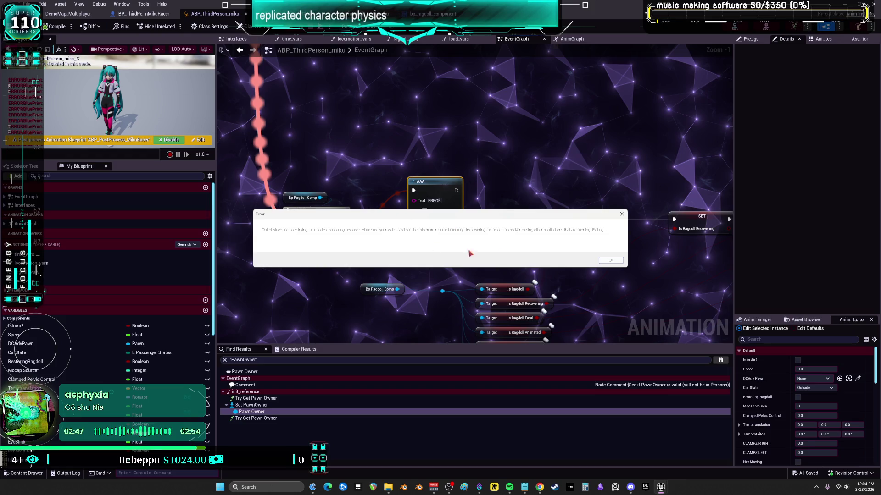
pyautogui.press('Return')
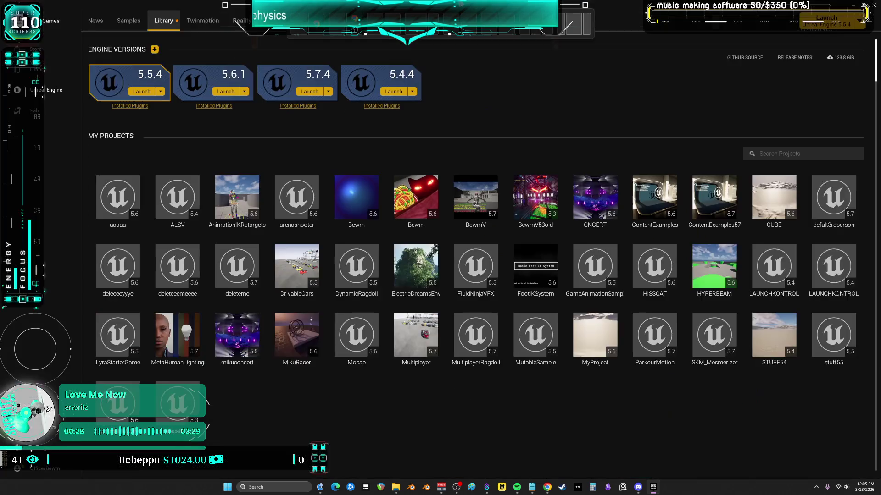
# Launch Unreal Engine 5.7.4 and open U:\P4\Multiplayer\Multiplayer.uproject.
pyautogui.click(329, 92)
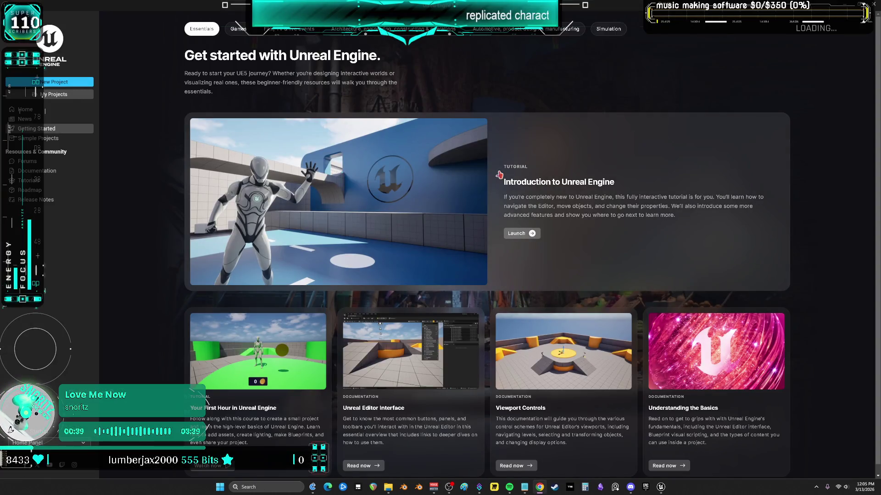
pyautogui.click(54, 94)
pyautogui.click(571, 377)
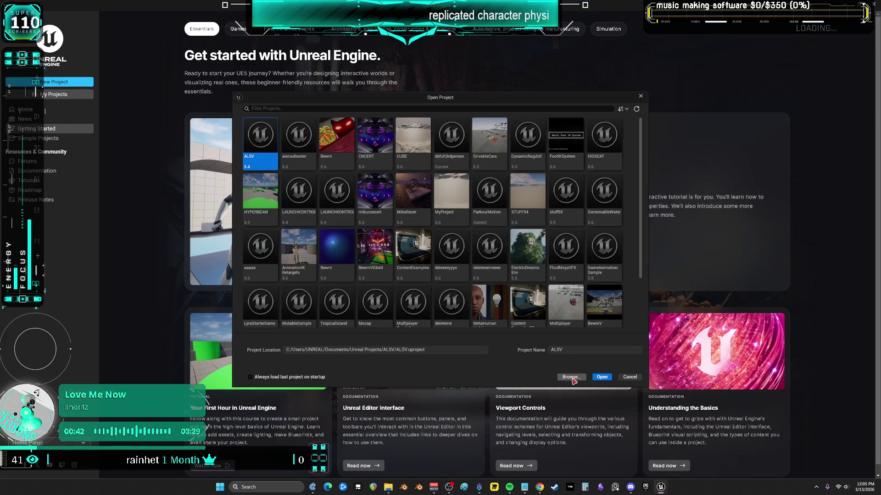
pyautogui.click(317, 166)
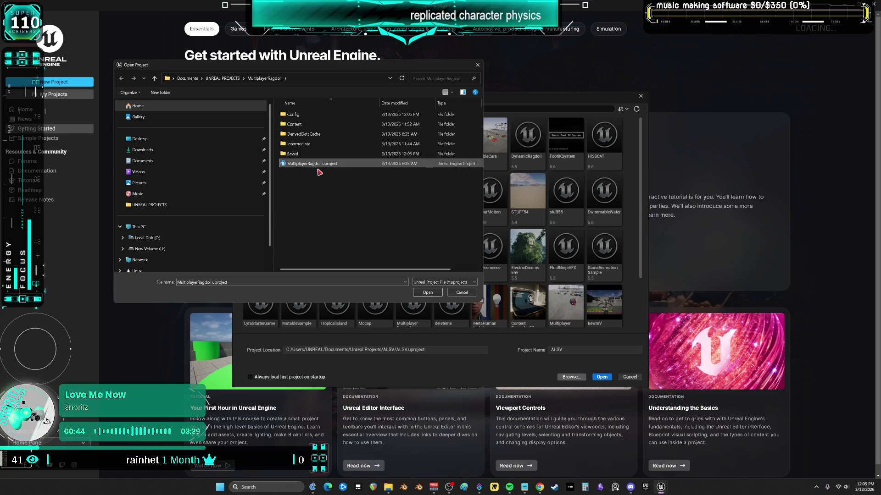
pyautogui.click(227, 81)
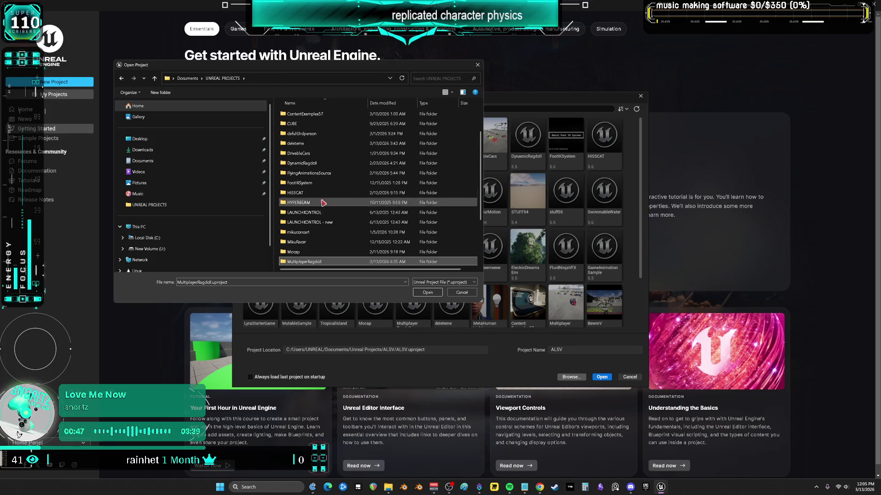
pyautogui.scroll(-1, 193, 243)
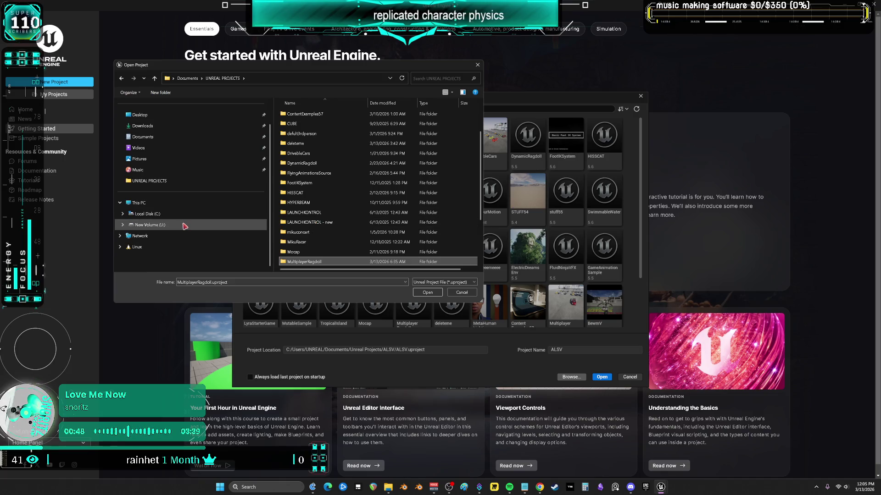
pyautogui.click(187, 225)
pyautogui.doubleClick(304, 222)
pyautogui.doubleClick(302, 133)
pyautogui.click(310, 166)
pyautogui.click(427, 292)
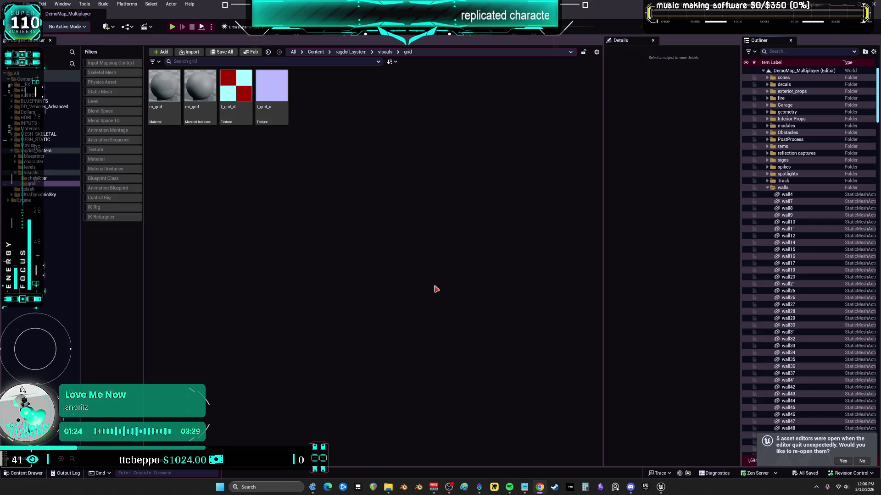
pyautogui.click(478, 224)
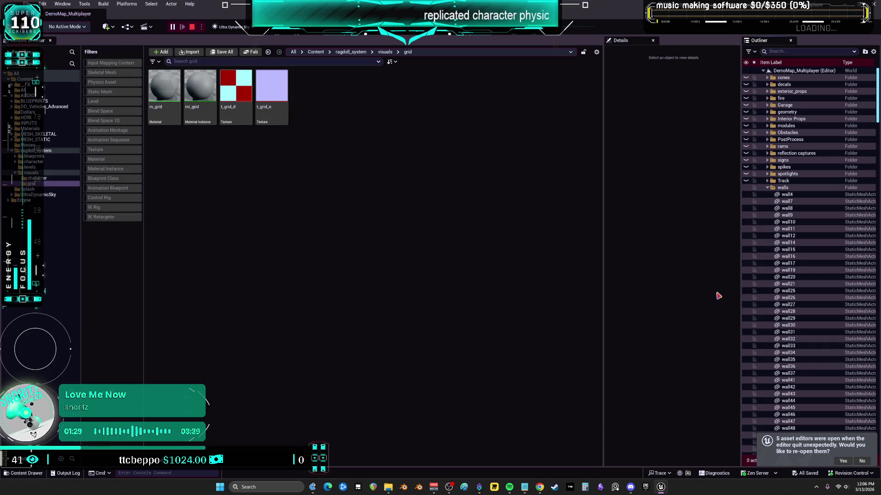
pyautogui.click(661, 488)
pyautogui.click(642, 454)
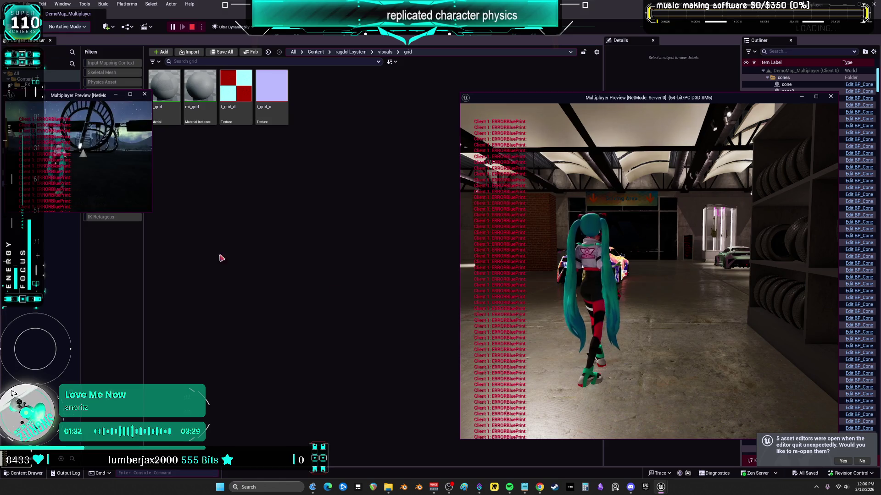
pyautogui.moveTo(152, 212)
pyautogui.mouseDown()
pyautogui.moveTo(380, 435)
pyautogui.moveTo(439, 443)
pyautogui.mouseUp()
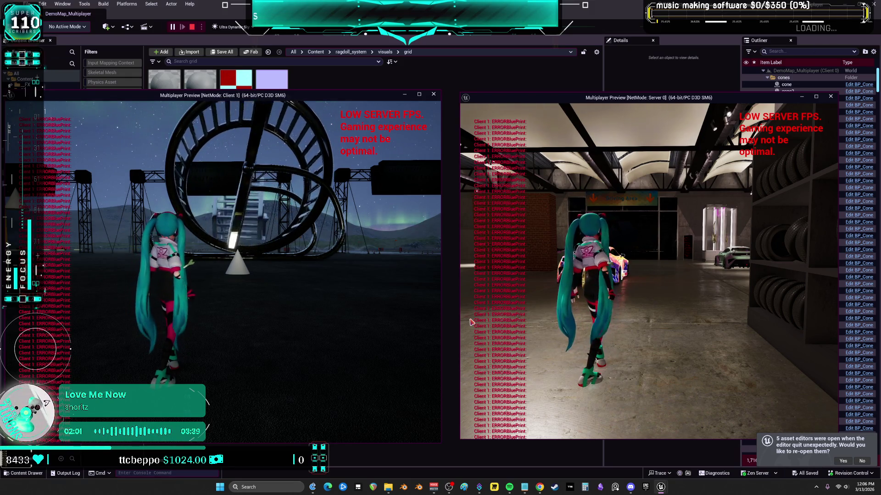
pyautogui.press('Escape')
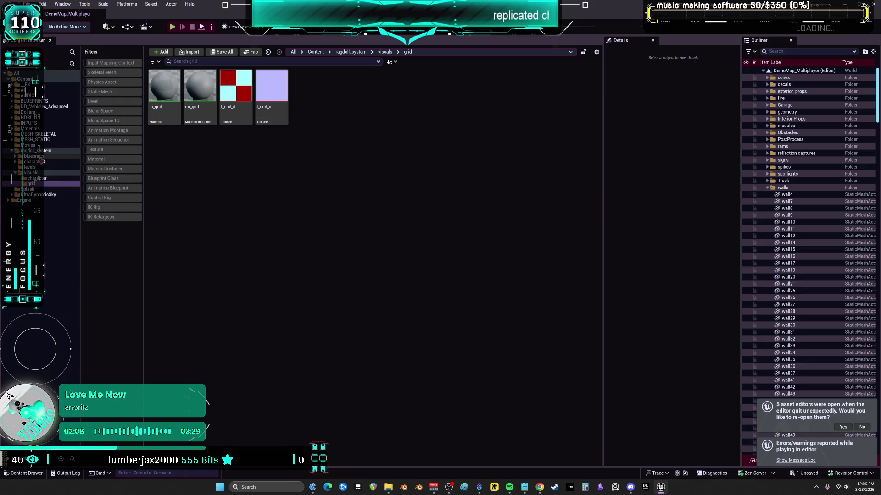
pyautogui.click(47, 139)
# Open the MikuRacer folder, then delete an AAA print node and undo to restore it.
pyautogui.click(41, 134)
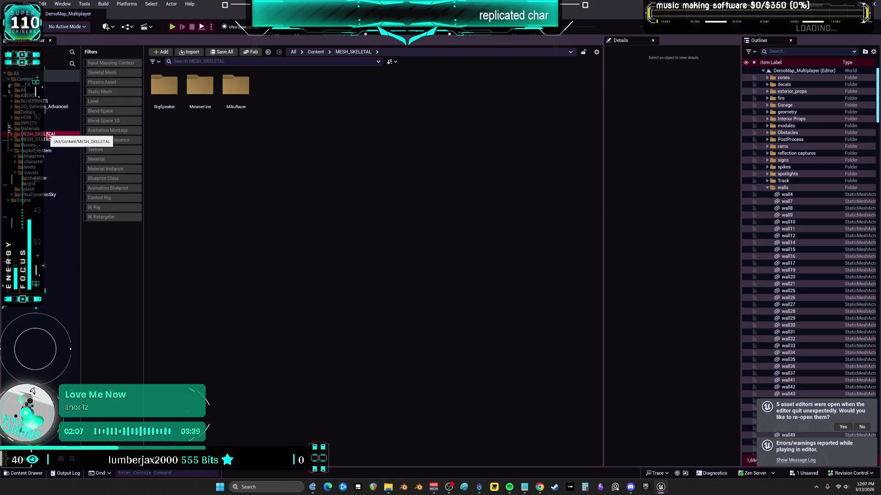
pyautogui.doubleClick(236, 89)
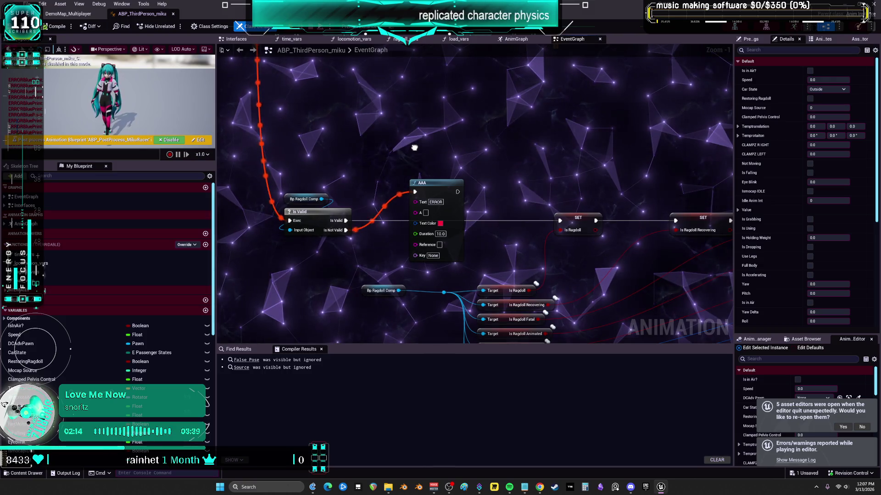
pyautogui.click(436, 183)
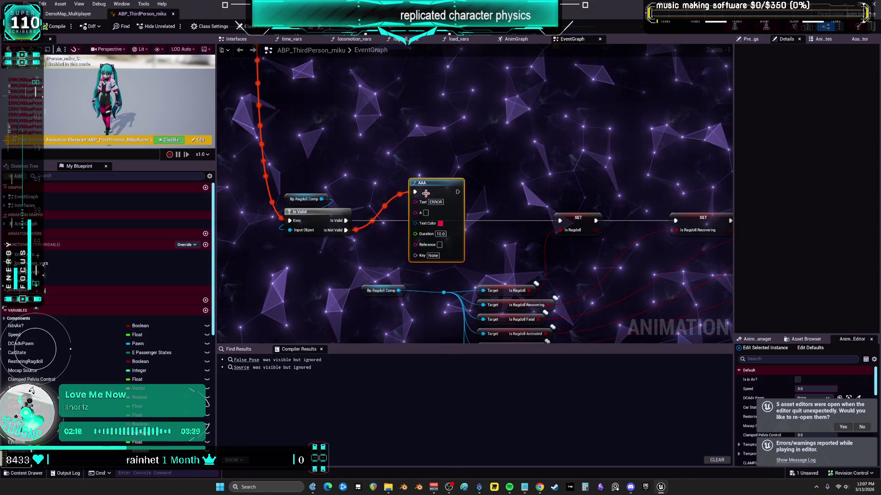
pyautogui.press('Delete')
pyautogui.hotkey('ctrl', 'z')
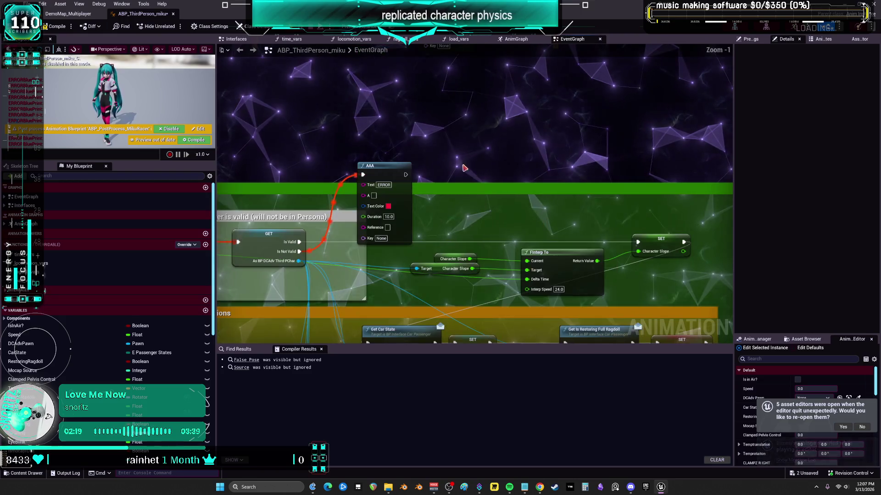
pyautogui.hotkey('ctrl', 'z')
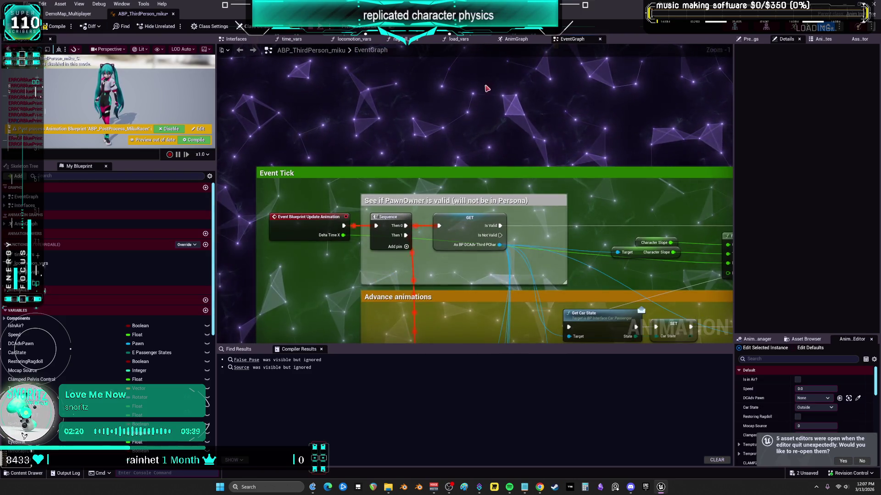
pyautogui.scroll(-3, 466, 216)
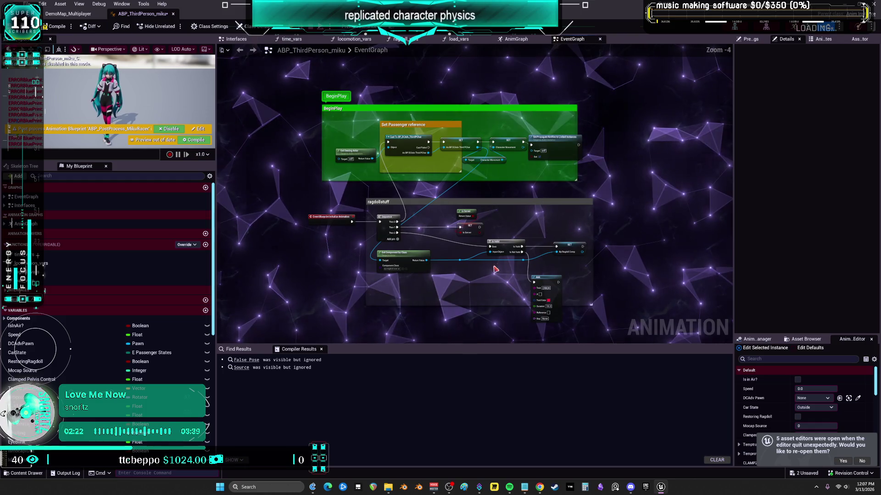
pyautogui.hotkey('ctrl', 'z')
pyautogui.hotkey('ctrl', 'z')
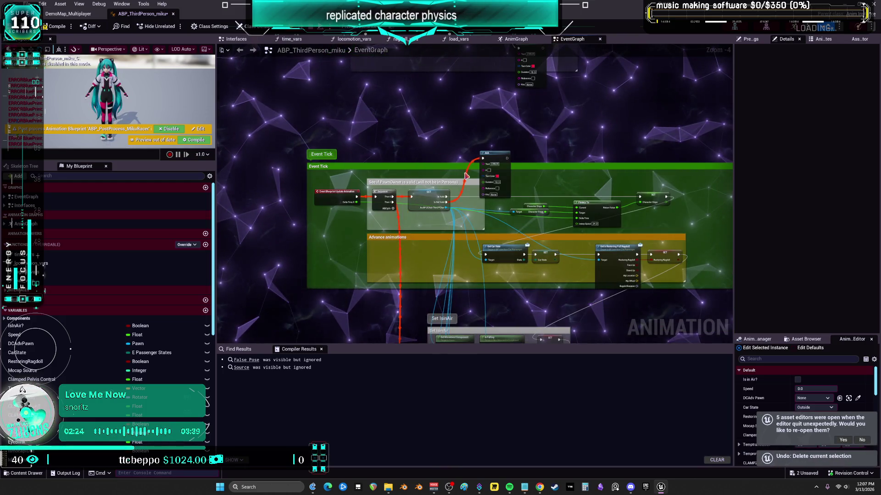
# Add Do Once and Sequence nodes and wire Is Valid → Sequence → Do Once → AAA.
pyautogui.rightClick(434, 135)
pyautogui.write('do')
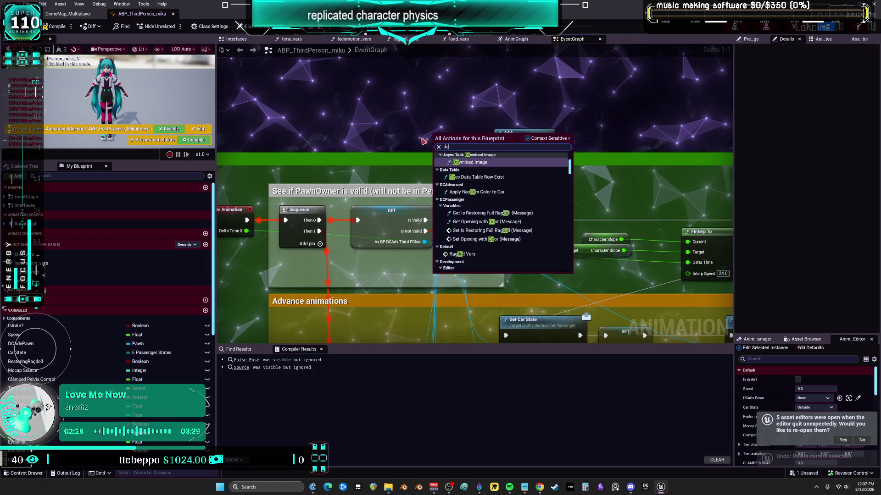
pyautogui.write(' once')
pyautogui.press('Return')
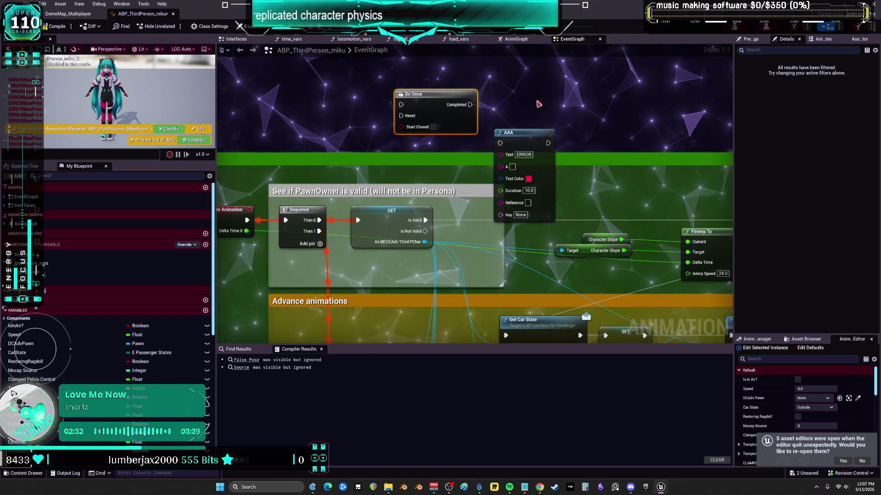
pyautogui.click(538, 81)
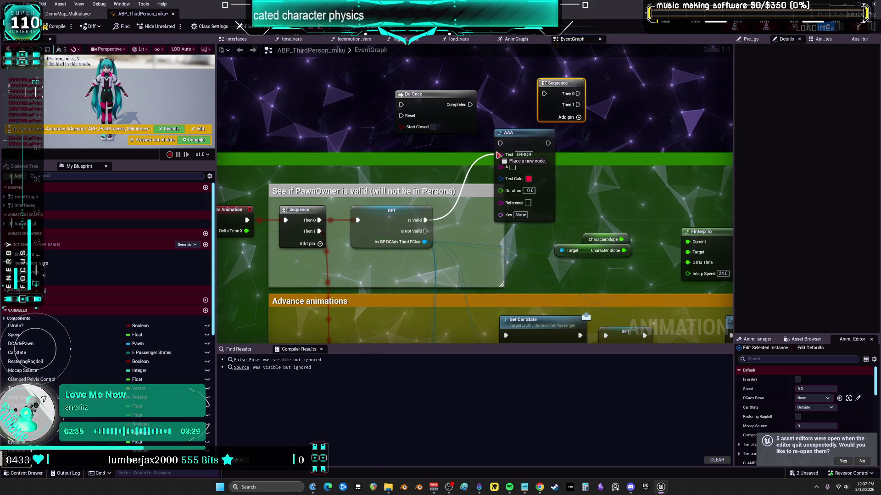
pyautogui.moveTo(548, 142)
pyautogui.mouseDown()
pyautogui.moveTo(426, 120)
pyautogui.moveTo(537, 98)
pyautogui.moveTo(539, 105)
pyautogui.mouseUp()
pyautogui.moveTo(501, 143); pyautogui.dragTo(456, 195)
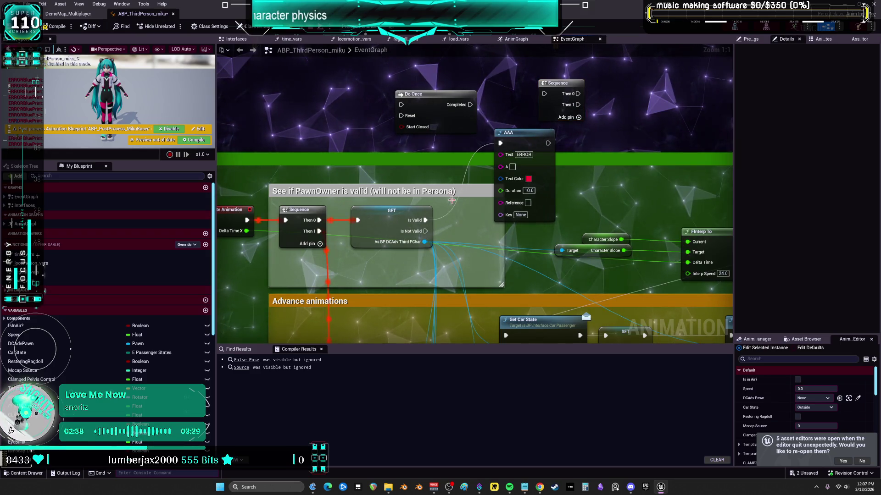
pyautogui.moveTo(426, 222); pyautogui.dragTo(544, 93)
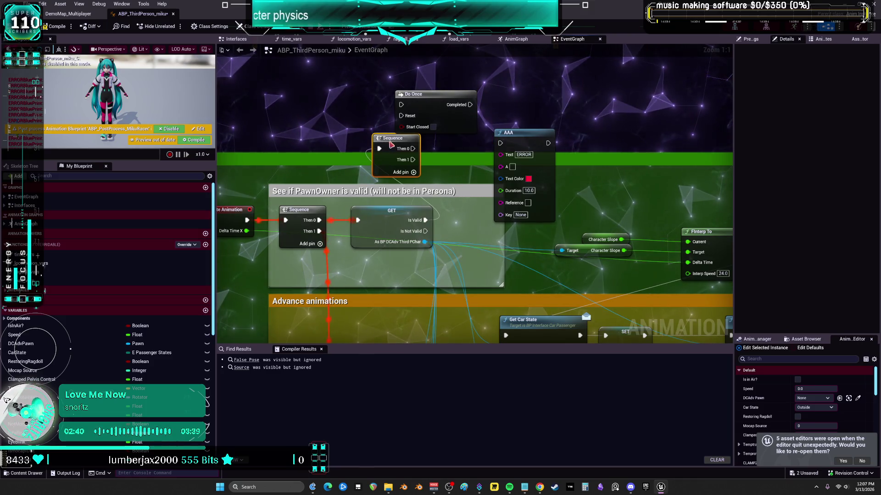
pyautogui.moveTo(413, 159); pyautogui.dragTo(691, 184)
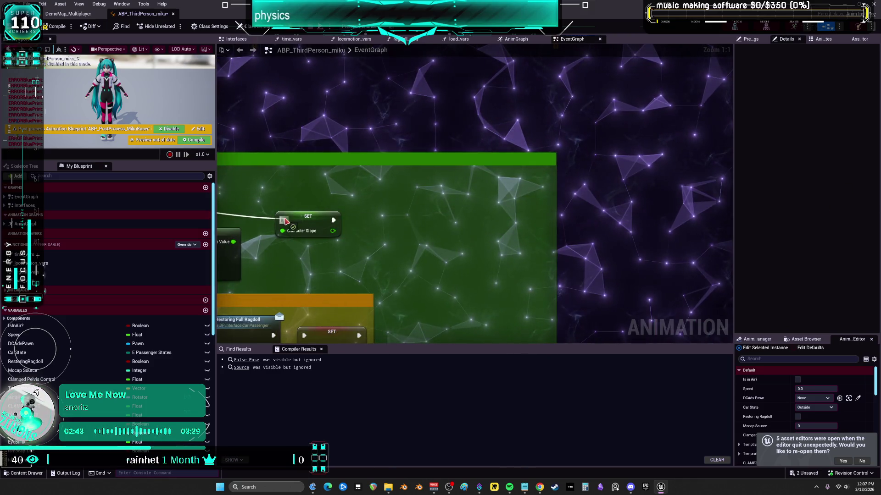
pyautogui.moveTo(386, 134); pyautogui.dragTo(423, 162)
pyautogui.moveTo(349, 185)
pyautogui.mouseDown()
pyautogui.moveTo(337, 155)
pyautogui.moveTo(433, 140)
pyautogui.mouseUp()
pyautogui.moveTo(435, 180); pyautogui.dragTo(436, 179)
# Set AAA's text to 'aaaaaaaaaaaaaaaaaaaaaaaaaaaaaaaaaaaaa', delete the ERROR print, and reroute Is Valid into Sequence.
pyautogui.click(462, 189)
pyautogui.write('aaaaaaaaaaaaaaaaaaaaaaaaaaaaaaaaaaaaa')
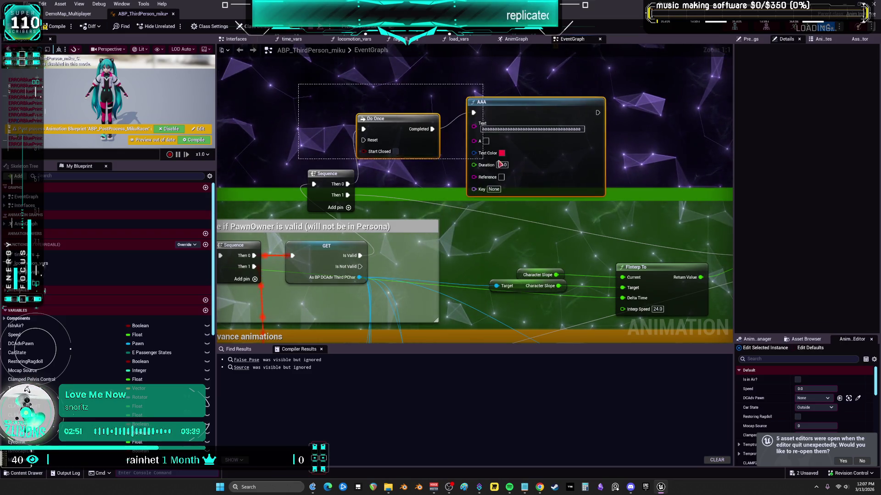
pyautogui.moveTo(540, 171); pyautogui.dragTo(540, 171)
pyautogui.scroll(-6, 477, 149)
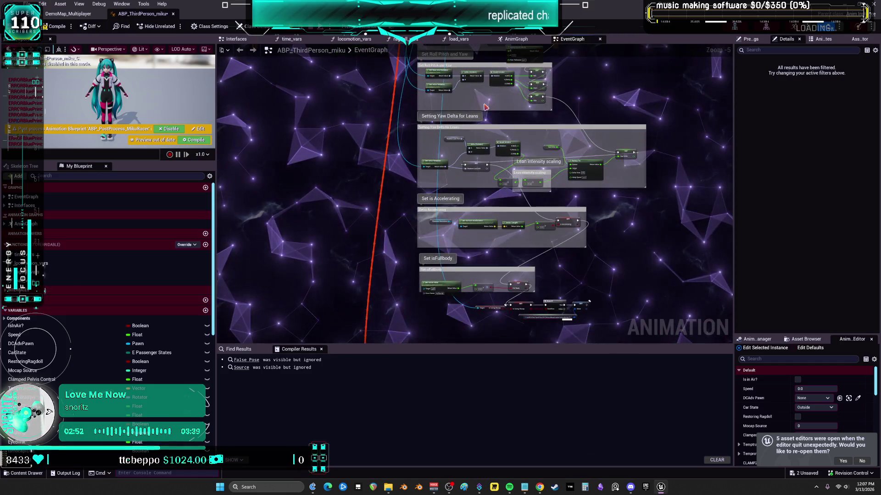
pyautogui.scroll(4, 425, 275)
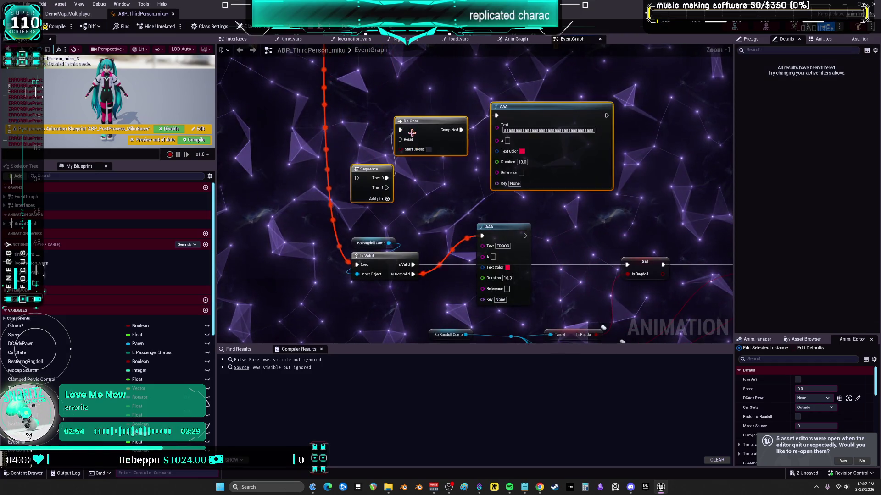
pyautogui.click(495, 246)
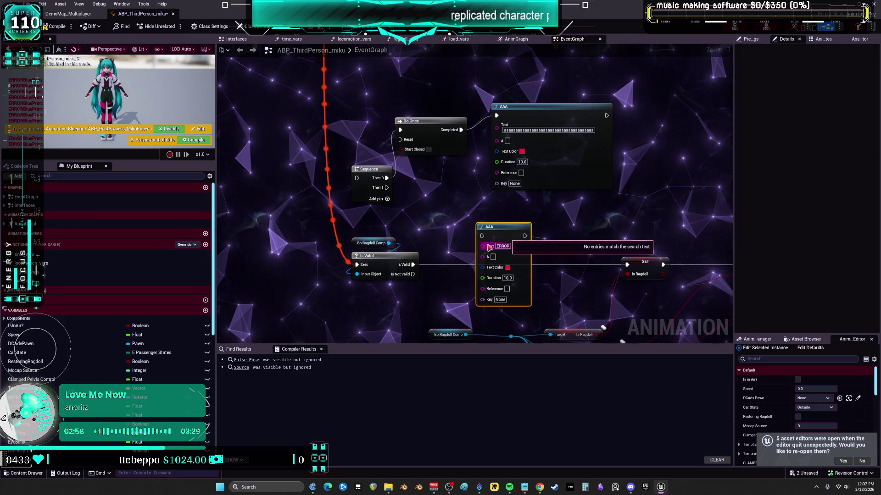
pyautogui.press('Delete')
pyautogui.moveTo(413, 266)
pyautogui.mouseDown()
pyautogui.moveTo(394, 193)
pyautogui.moveTo(359, 178)
pyautogui.mouseUp()
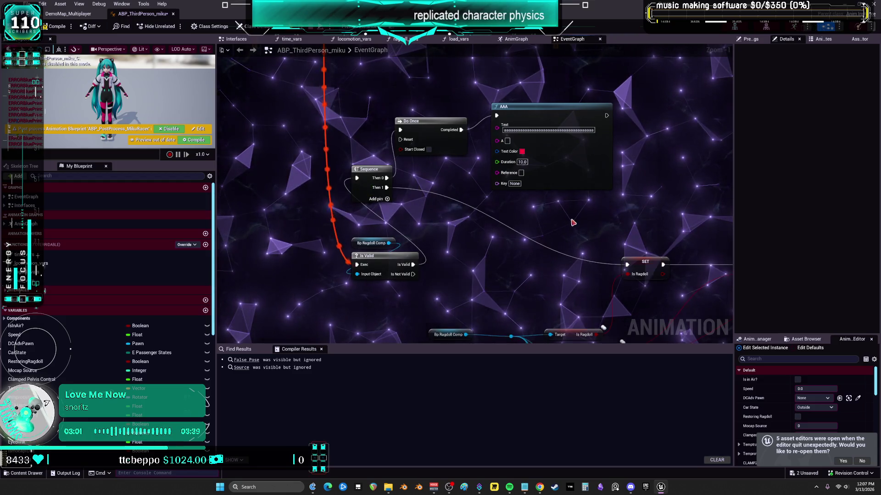
pyautogui.scroll(-4, 280, 166)
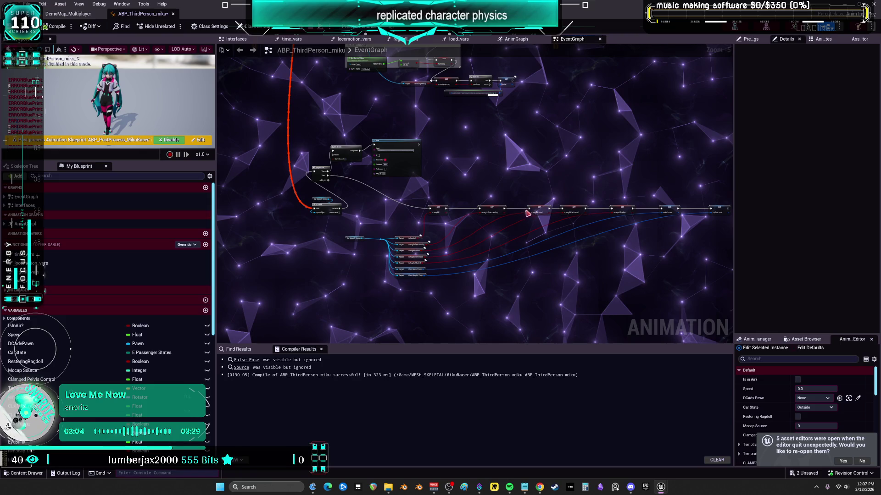
pyautogui.hotkey('alt', 'p')
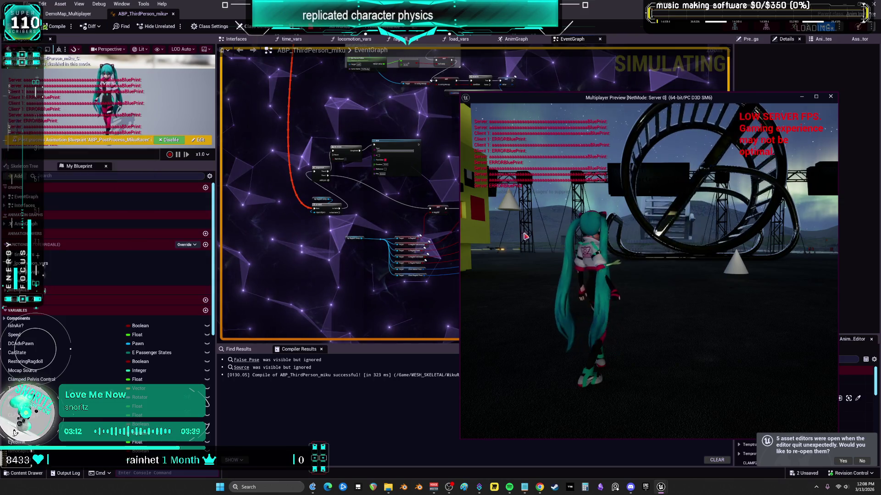
pyautogui.press('Escape')
pyautogui.scroll(3, 508, 222)
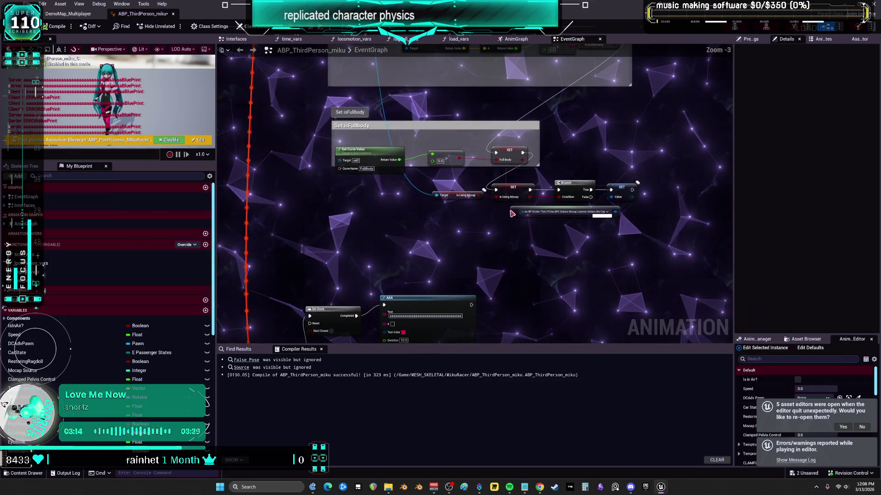
# Recompile the animation blueprint and save all unsaved assets.
pyautogui.scroll(-2, 508, 221)
pyautogui.scroll(2, 527, 304)
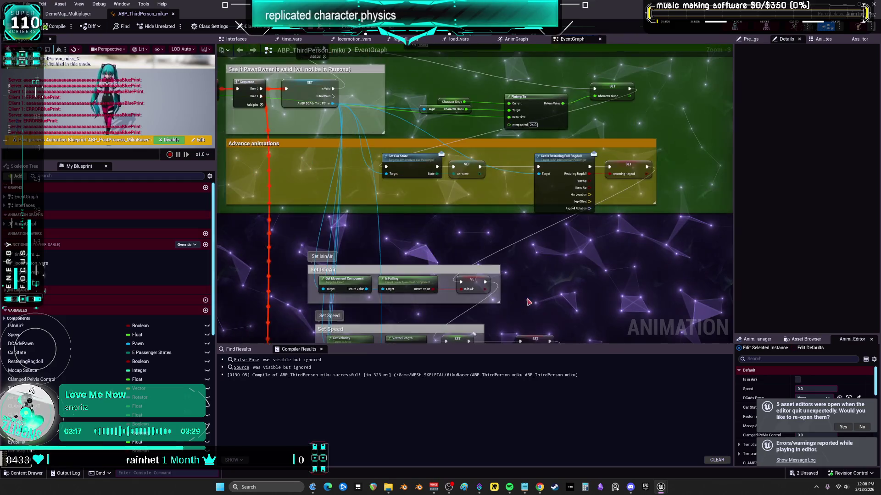
pyautogui.moveTo(483, 217)
pyautogui.mouseDown()
pyautogui.moveTo(478, 122)
pyautogui.moveTo(505, 201)
pyautogui.mouseUp()
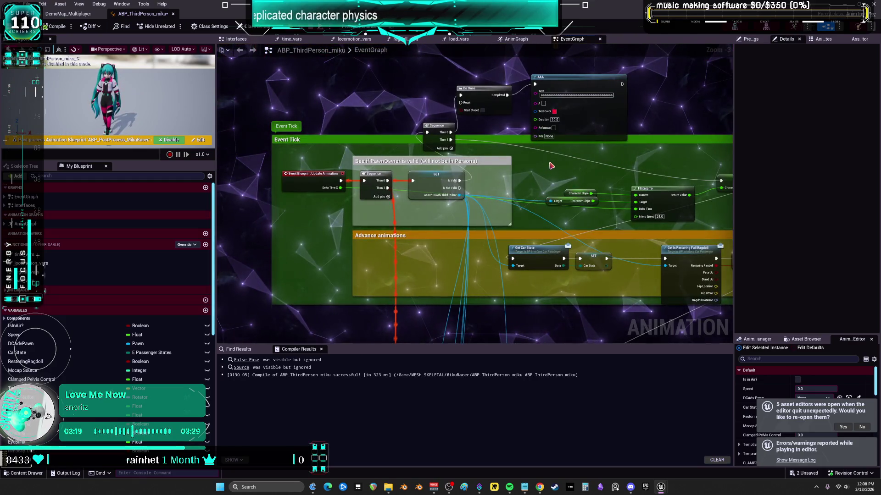
pyautogui.moveTo(566, 182); pyautogui.dragTo(445, 157)
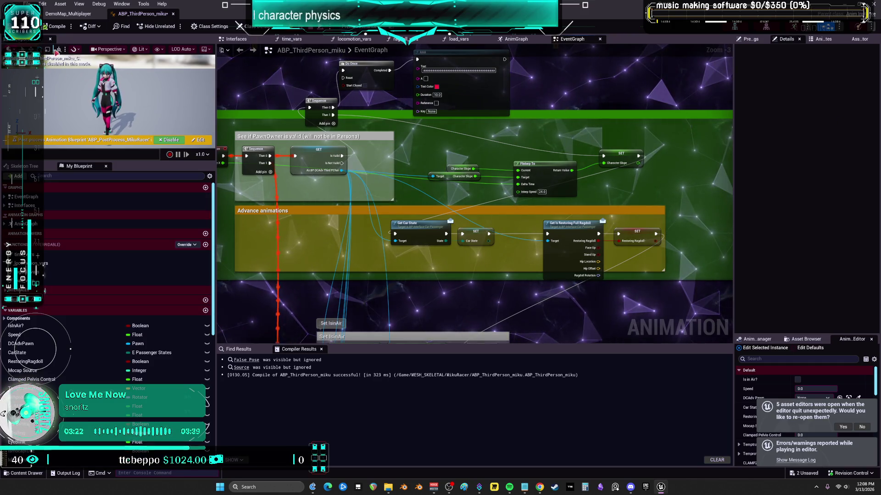
pyautogui.click(64, 29)
pyautogui.click(57, 27)
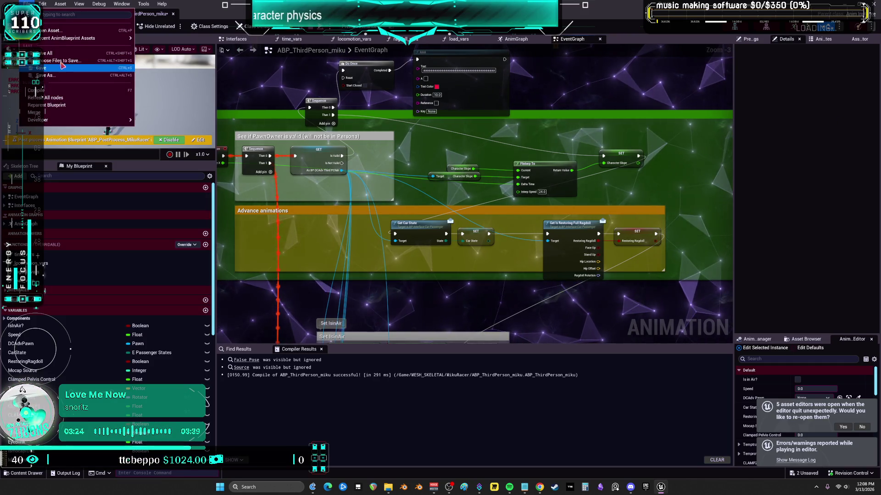
pyautogui.hotkey('ctrl', 's')
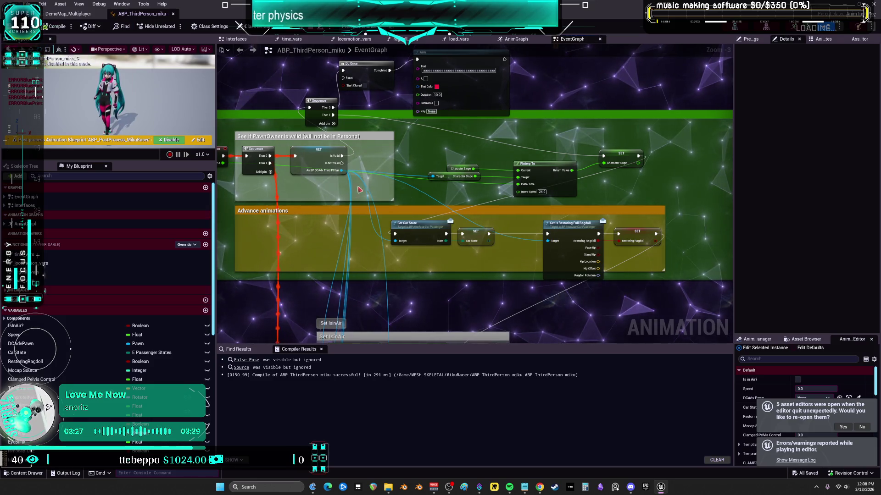
# Paste copies of the Sequence, Do Once and AAA nodes near the ragdoll-component check.
pyautogui.scroll(-3, 413, 137)
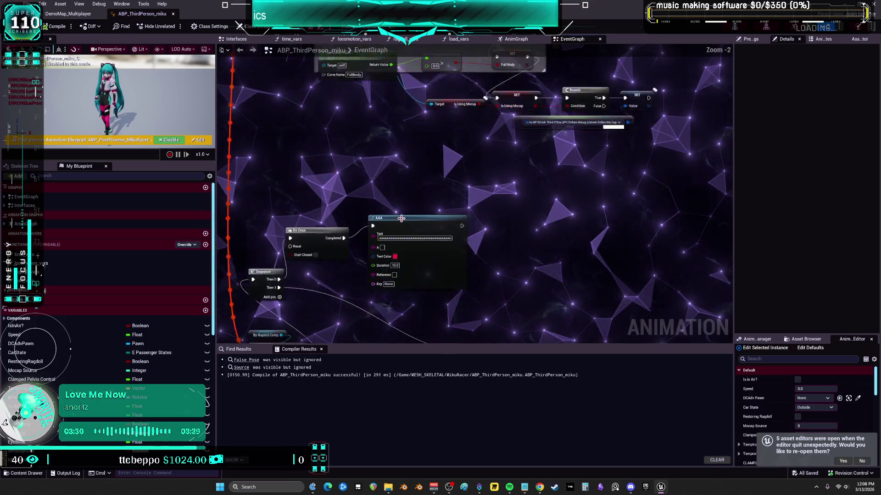
pyautogui.scroll(-3, 407, 149)
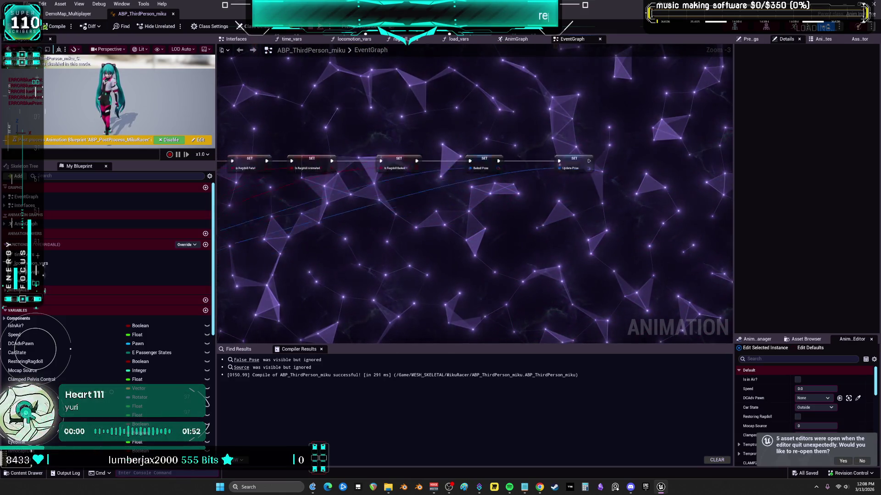
pyautogui.scroll(1, 481, 230)
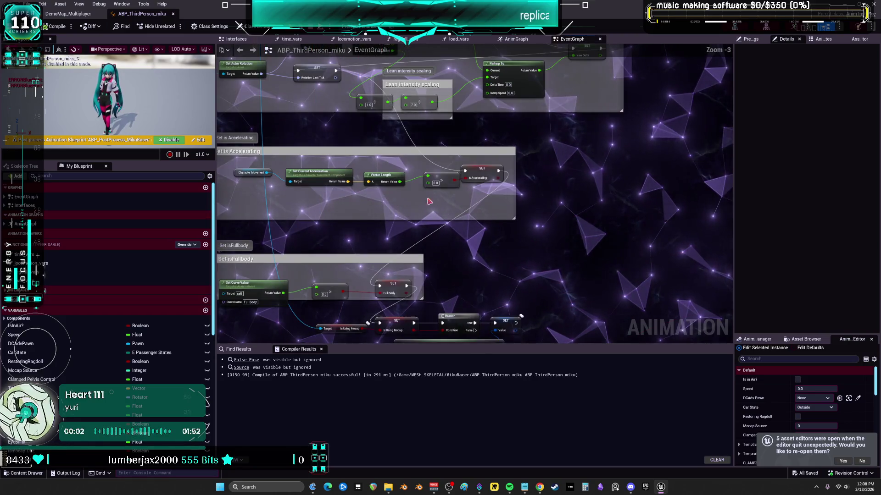
pyautogui.moveTo(448, 139); pyautogui.dragTo(448, 141)
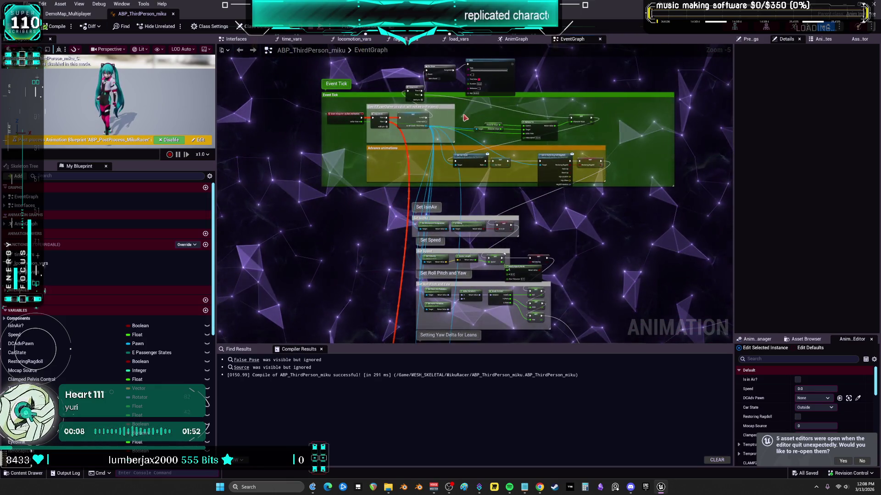
pyautogui.moveTo(483, 95); pyautogui.dragTo(464, 190)
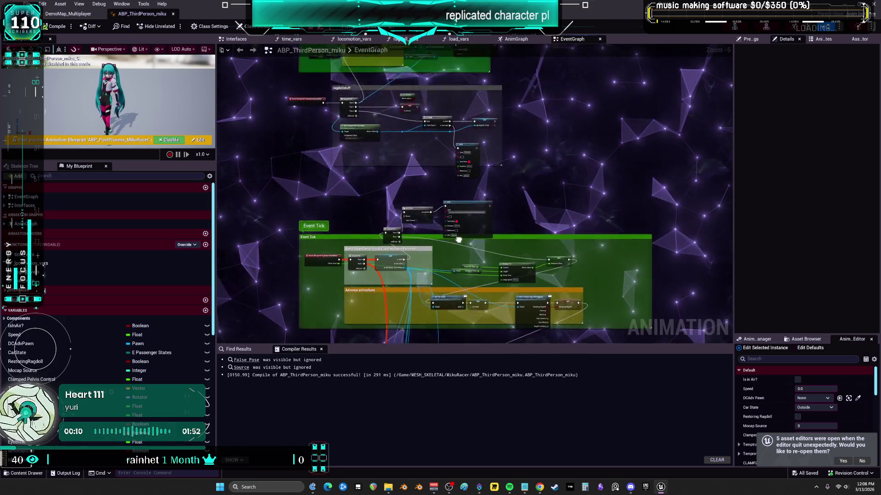
pyautogui.hotkey('ctrl', 'v')
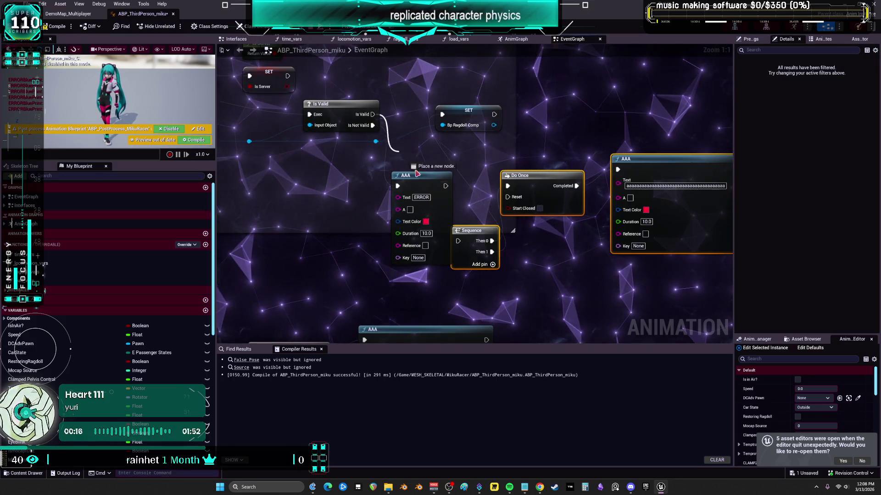
# Recompile ABP_ThirdPerson_miku and start a multiplayer Play In Editor session with Alt+P.
pyautogui.scroll(-4, 459, 243)
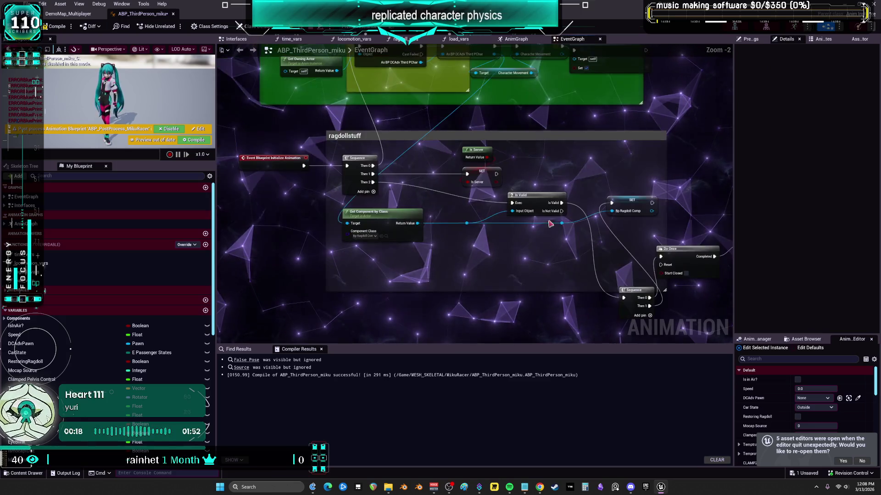
pyautogui.moveTo(427, 330)
pyautogui.mouseDown()
pyautogui.moveTo(306, 150)
pyautogui.moveTo(339, 144)
pyautogui.mouseUp()
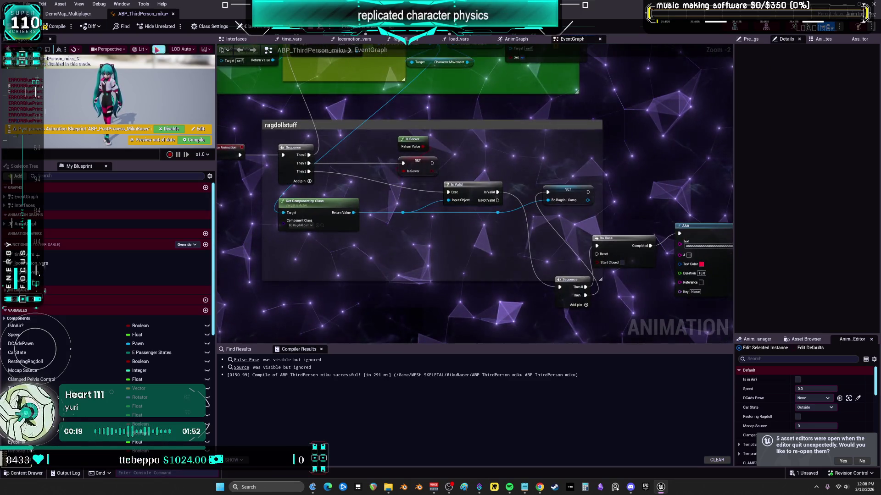
pyautogui.click(62, 27)
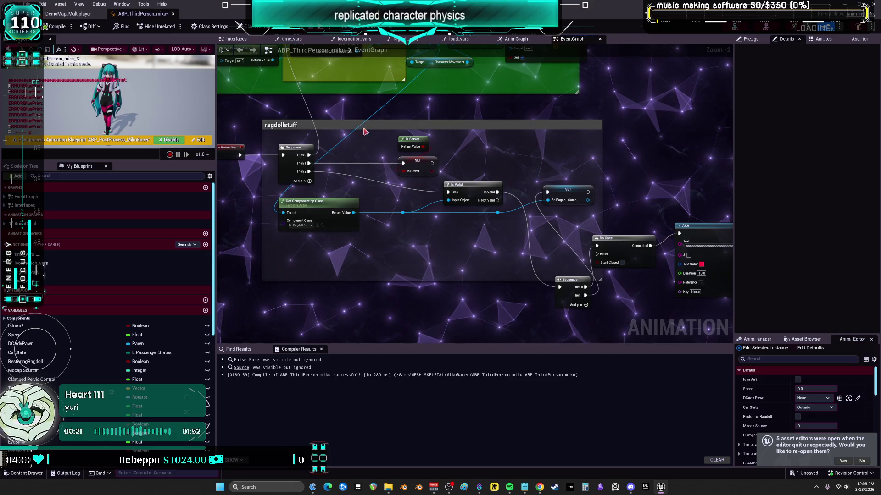
pyautogui.hotkey('alt', 'p')
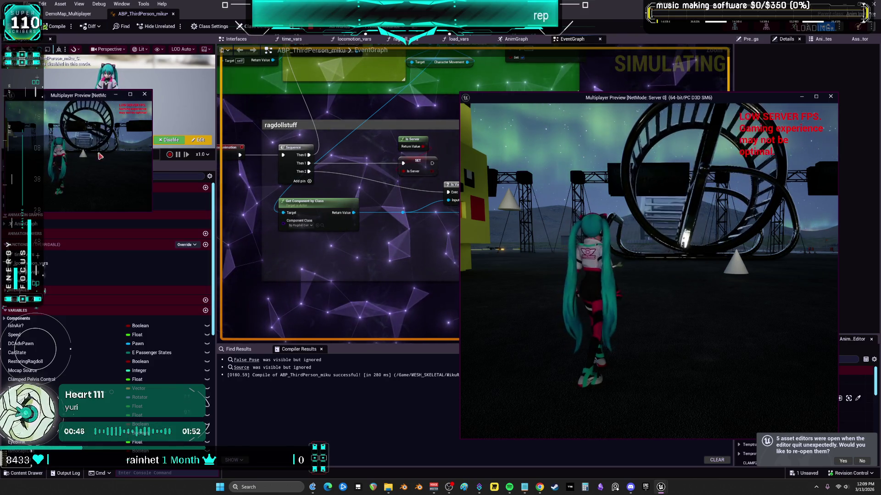
# Stop the play test, debug the client character instance, and inspect Bp Ragdoll Comp.
pyautogui.press('Escape')
pyautogui.click(385, 26)
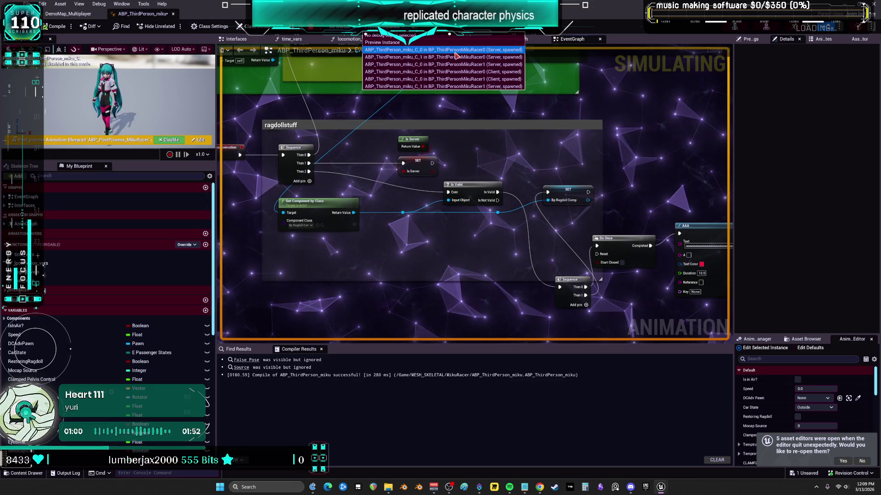
pyautogui.click(443, 79)
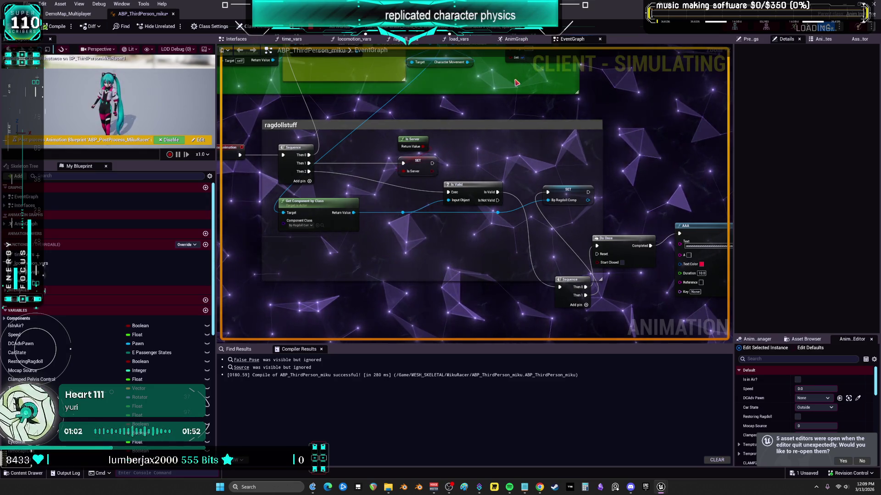
pyautogui.scroll(5, 483, 246)
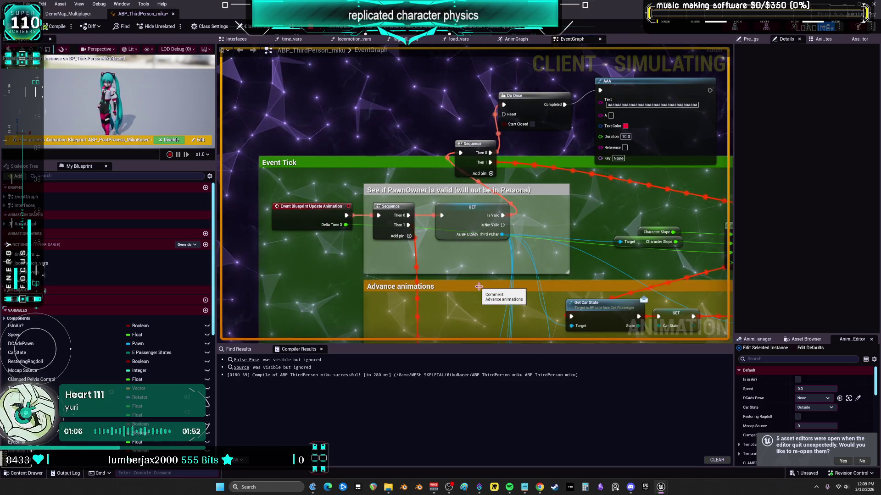
pyautogui.scroll(-3, 478, 287)
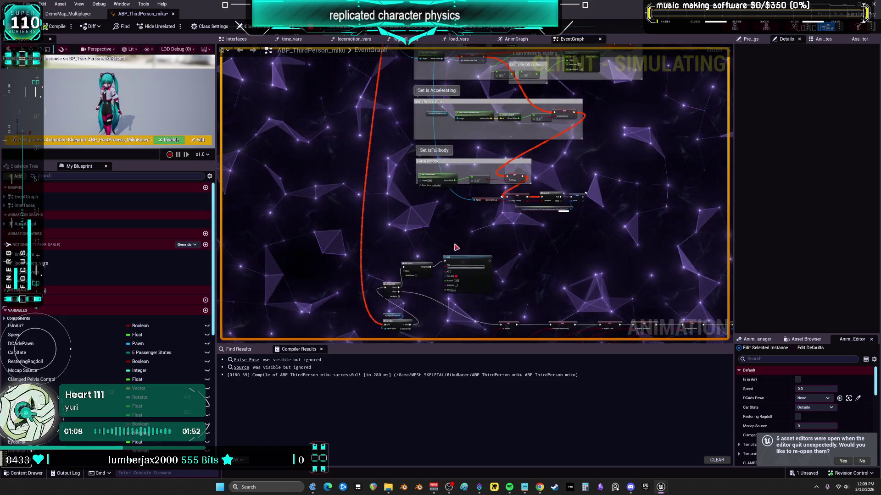
pyautogui.scroll(2, 428, 182)
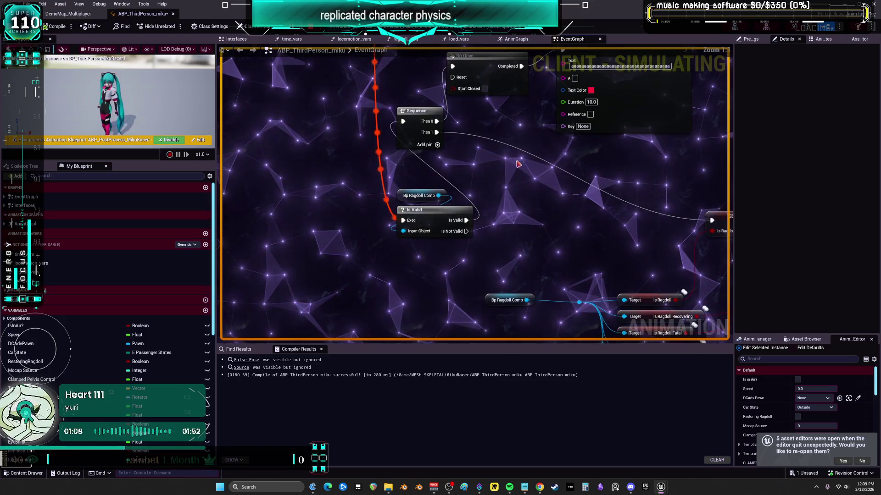
pyautogui.click(419, 197)
# Wire Get Owning Actor's Return Value into Get Component by Class's Target in BeginPlay.
pyautogui.scroll(-2, 482, 172)
pyautogui.moveTo(465, 181); pyautogui.dragTo(485, 366)
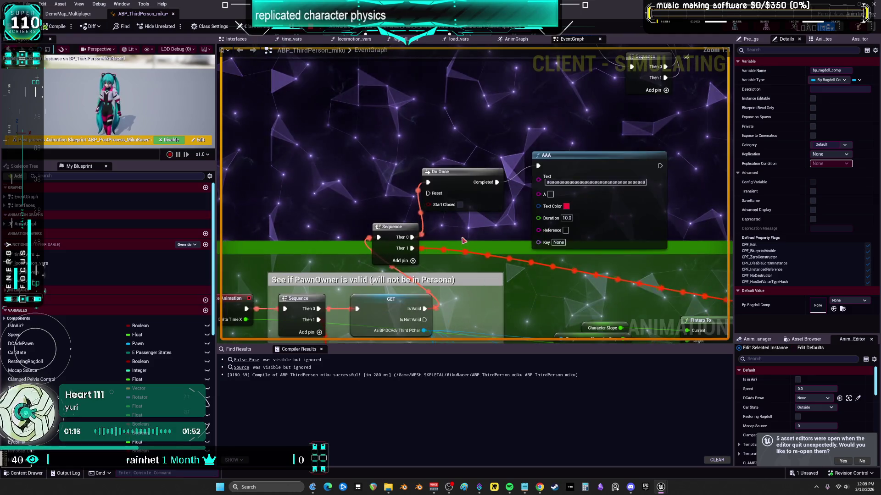
pyautogui.moveTo(442, 131)
pyautogui.mouseDown()
pyautogui.moveTo(433, 87)
pyautogui.moveTo(397, 211)
pyautogui.mouseUp()
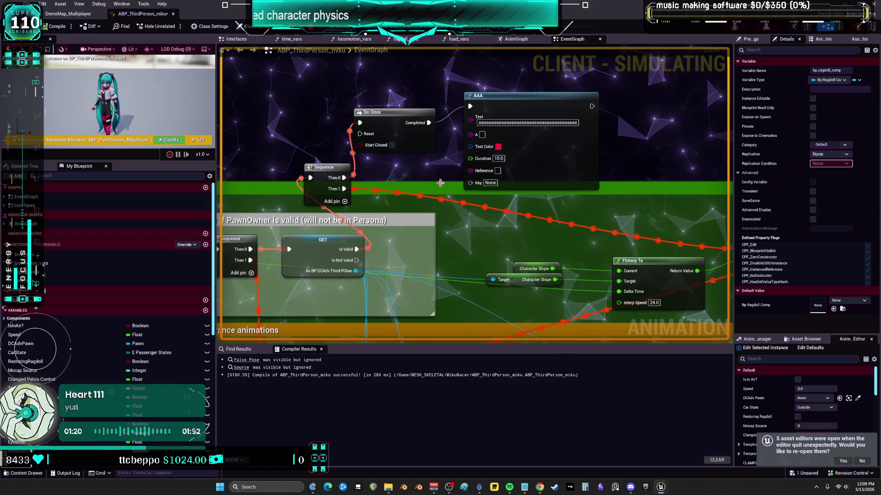
pyautogui.scroll(-2, 415, 180)
pyautogui.moveTo(501, 261); pyautogui.dragTo(506, 244)
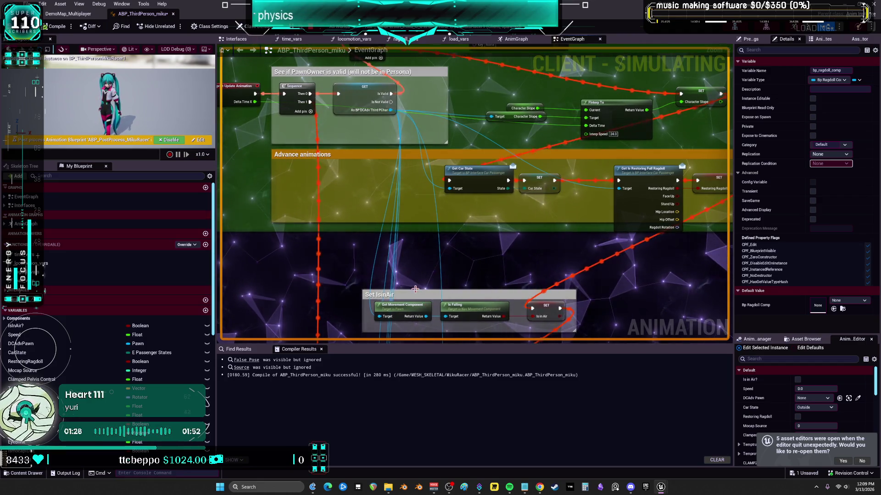
pyautogui.scroll(-2, 425, 275)
pyautogui.scroll(2, 442, 235)
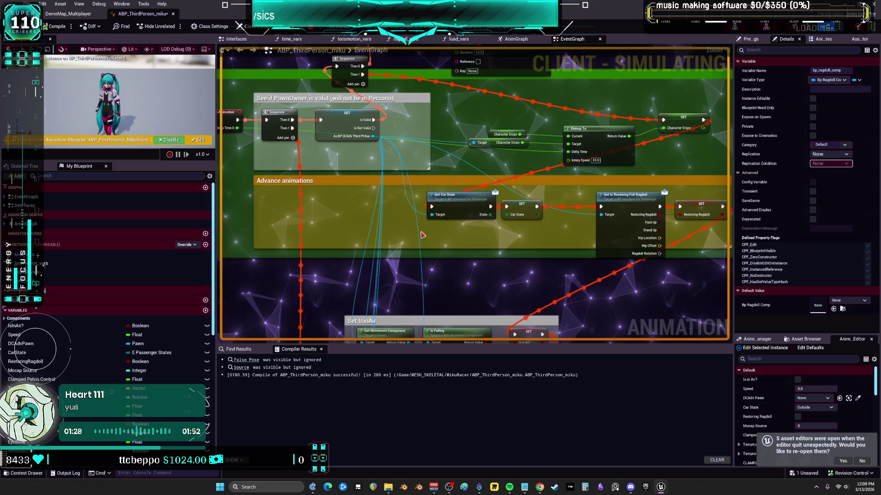
pyautogui.scroll(-2, 379, 168)
pyautogui.scroll(2, 398, 235)
pyautogui.moveTo(333, 233)
pyautogui.mouseDown()
pyautogui.moveTo(317, 231)
pyautogui.moveTo(376, 257)
pyautogui.moveTo(400, 208)
pyautogui.mouseUp()
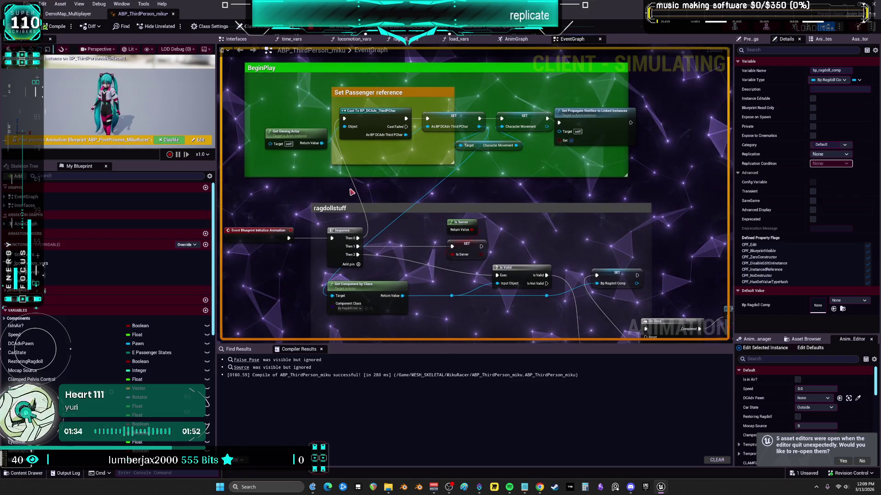
pyautogui.moveTo(323, 138); pyautogui.dragTo(323, 175)
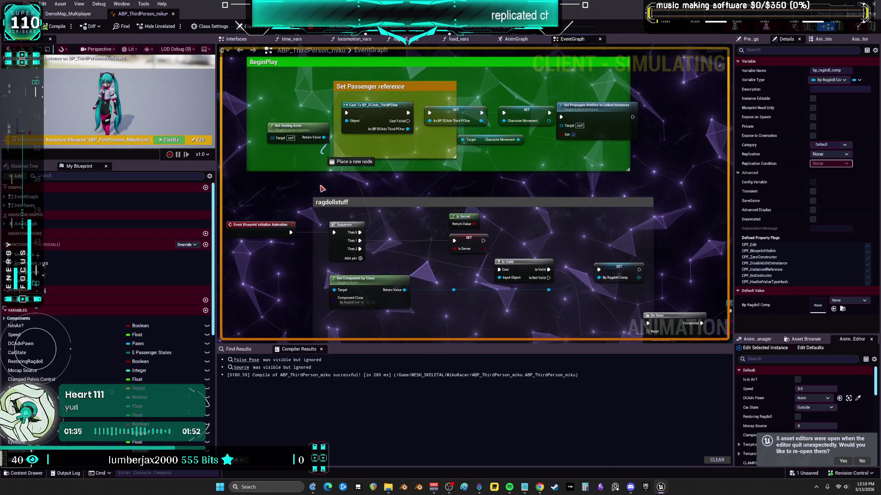
pyautogui.moveTo(333, 292); pyautogui.dragTo(333, 291)
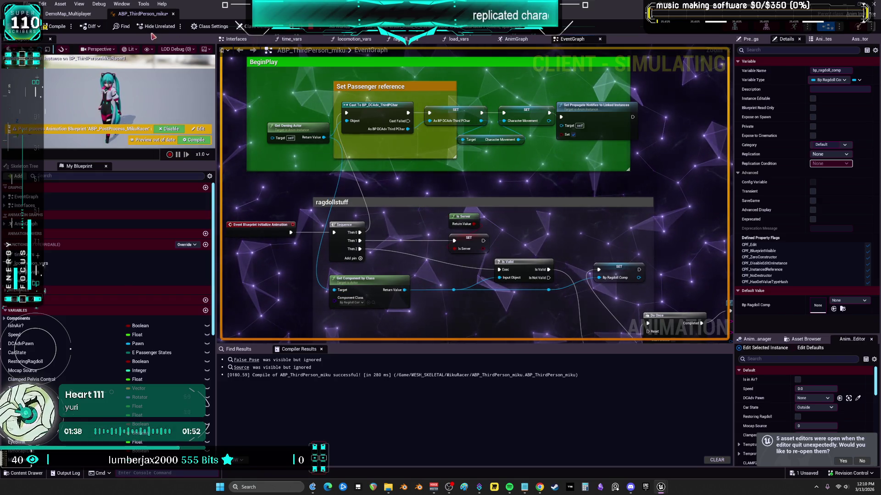
# Recompile, run multiplayer PIE, move the character with W and A until it ragdolls, then stop.
pyautogui.press('Escape')
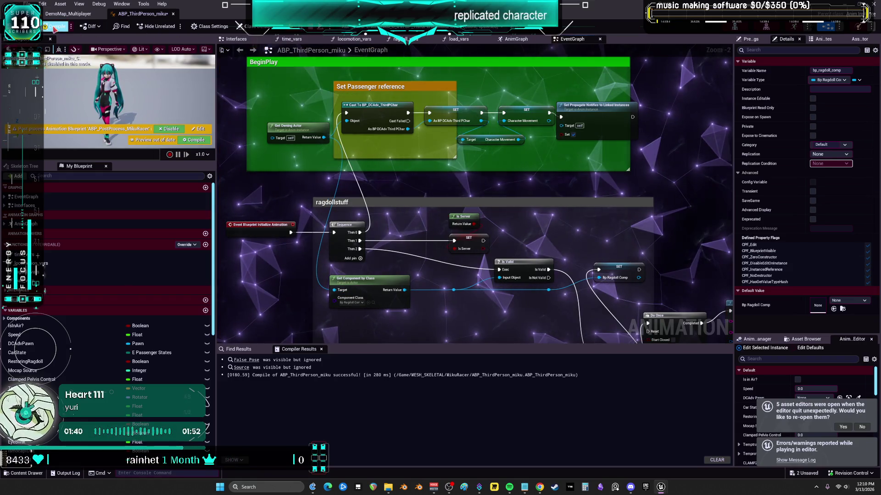
pyautogui.click(54, 28)
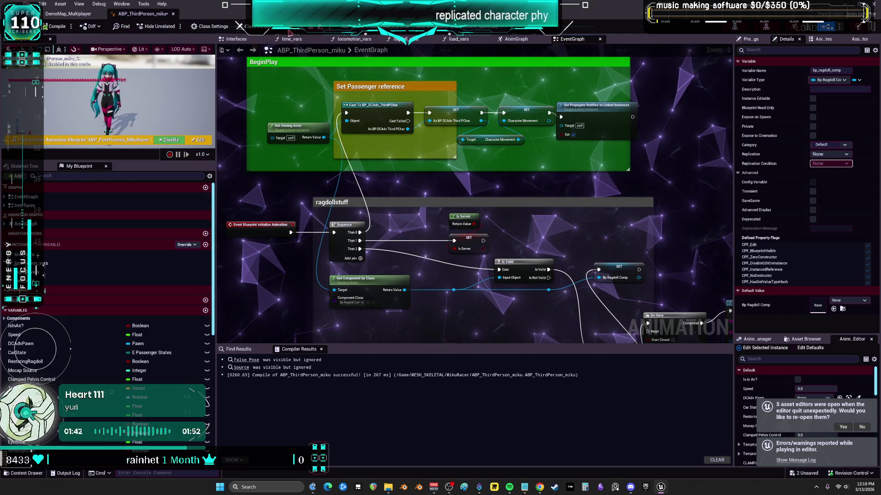
pyautogui.hotkey('alt', 'p')
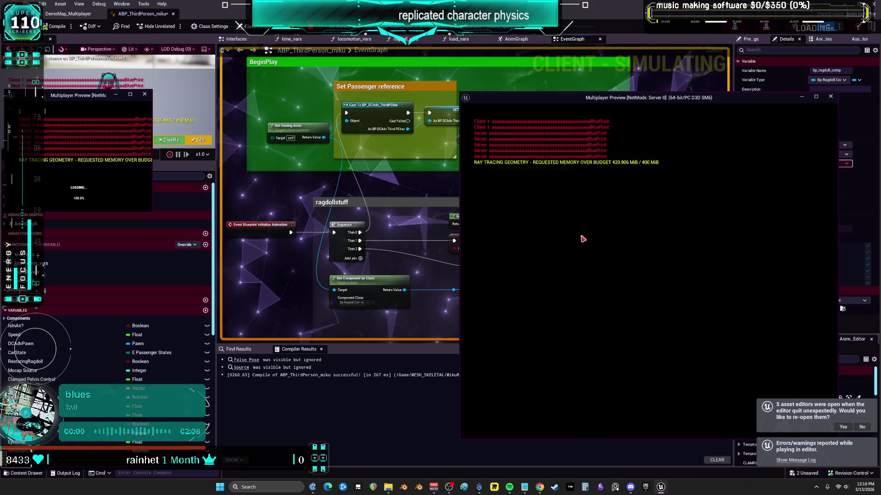
pyautogui.press('w')
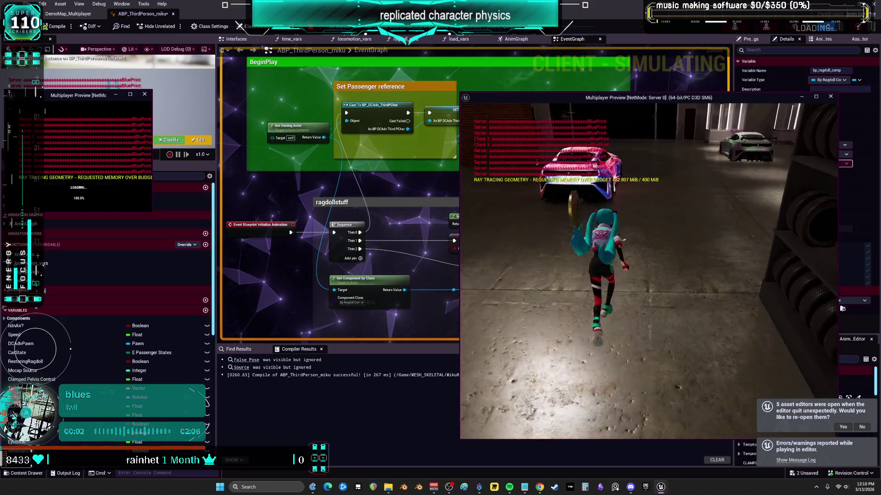
pyautogui.press('a')
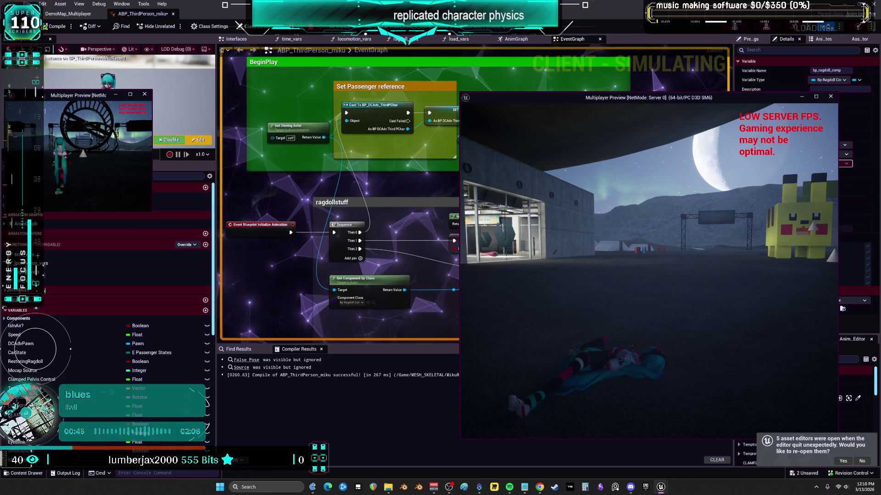
pyautogui.press('Escape')
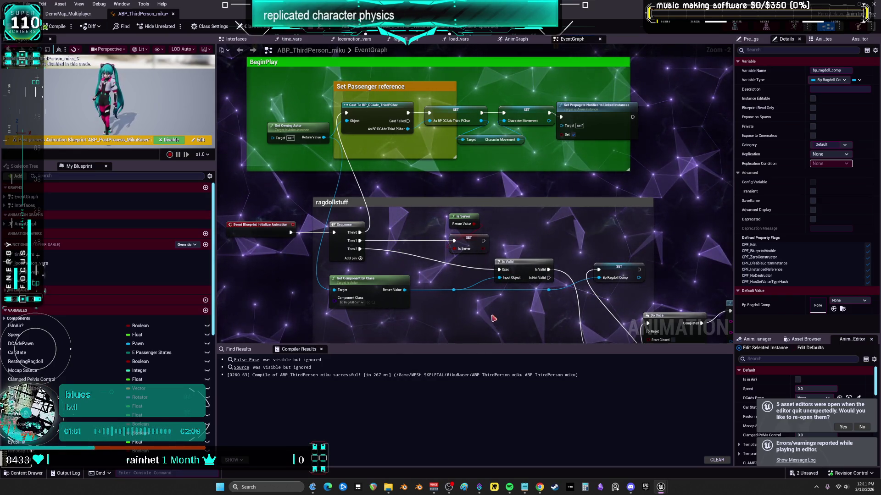
# Rearrange the ragdollstuff nodes, wire Sequence Then 1 into SET, and delete the Sequence node.
pyautogui.moveTo(494, 319); pyautogui.dragTo(485, 291)
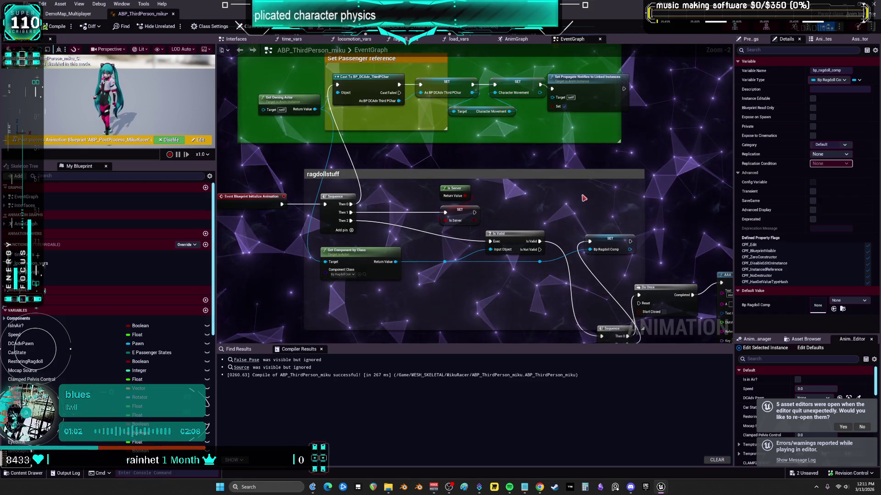
pyautogui.moveTo(610, 332)
pyautogui.mouseDown()
pyautogui.moveTo(592, 349)
pyautogui.moveTo(558, 216)
pyautogui.moveTo(508, 220)
pyautogui.moveTo(479, 179)
pyautogui.mouseUp()
pyautogui.moveTo(505, 133); pyautogui.dragTo(561, 134)
pyautogui.moveTo(479, 142)
pyautogui.mouseDown()
pyautogui.moveTo(482, 195)
pyautogui.moveTo(601, 262)
pyautogui.moveTo(561, 223)
pyautogui.mouseUp()
pyautogui.click(482, 201)
pyautogui.click(580, 189)
pyautogui.moveTo(620, 156); pyautogui.dragTo(606, 138)
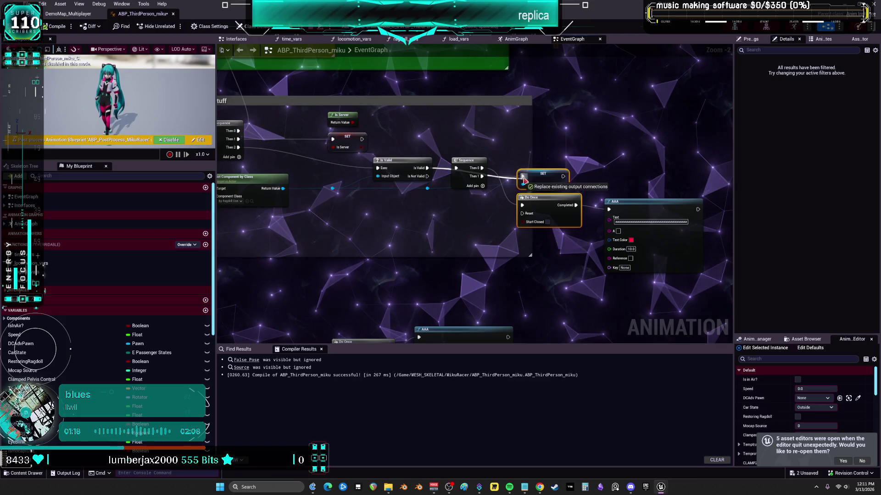
pyautogui.moveTo(523, 180); pyautogui.dragTo(522, 177)
pyautogui.press('Delete')
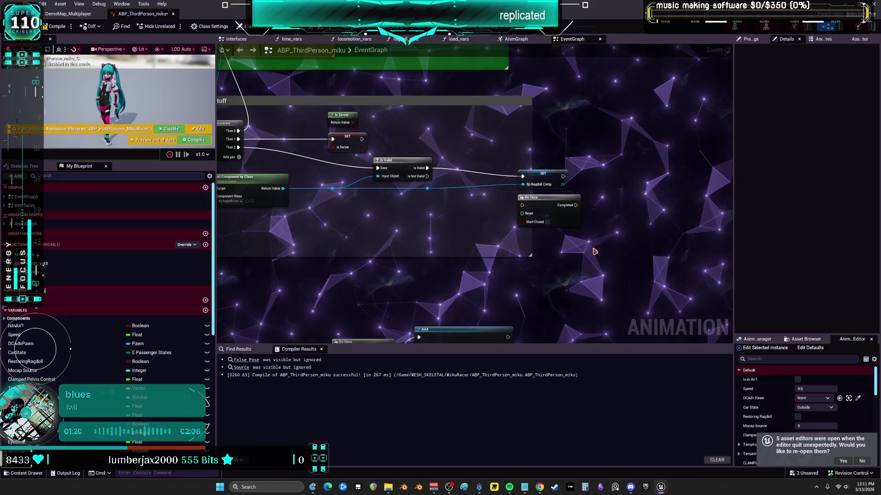
# Recompile the animation blueprint with F7 and Save All.
pyautogui.scroll(-3, 599, 251)
pyautogui.scroll(4, 454, 174)
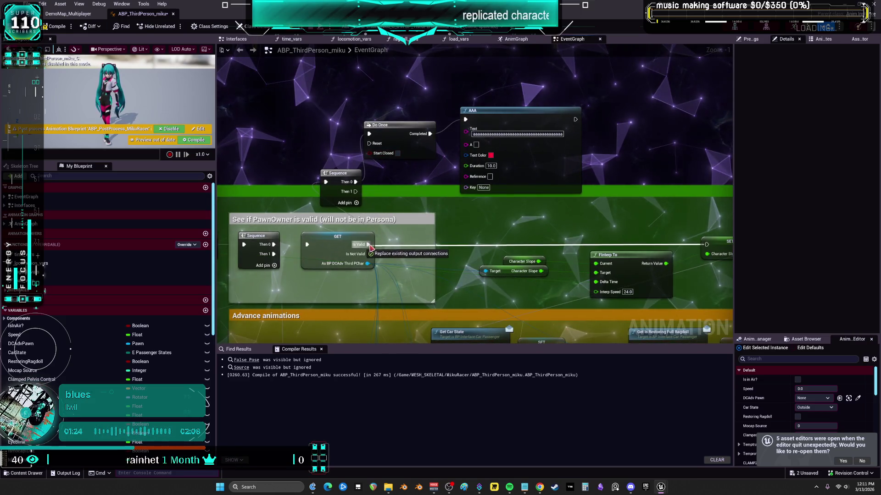
pyautogui.scroll(-4, 522, 172)
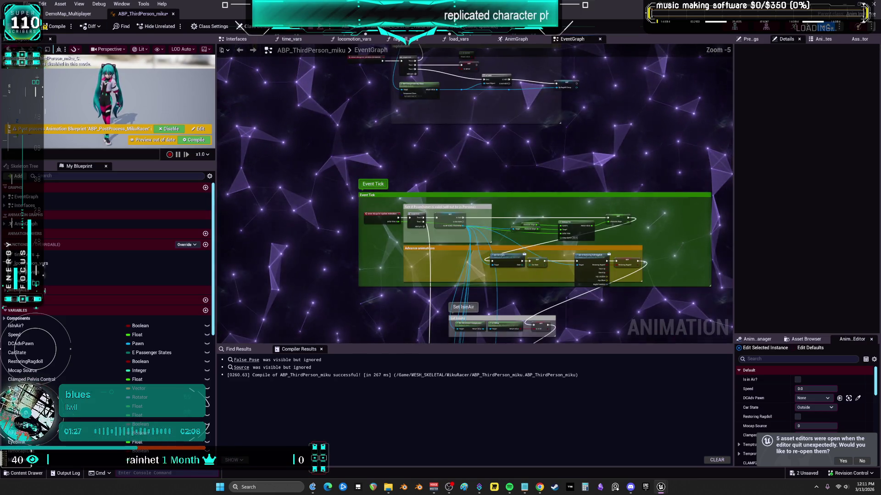
pyautogui.scroll(6, 367, 288)
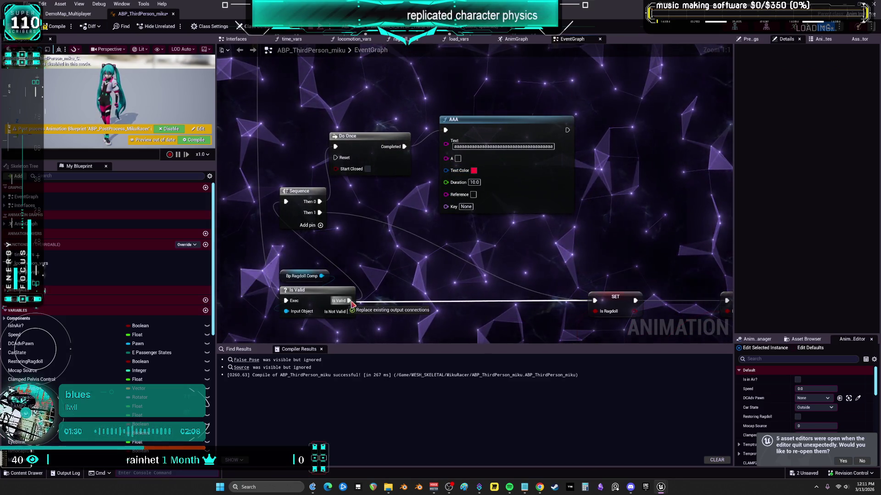
pyautogui.scroll(-5, 408, 162)
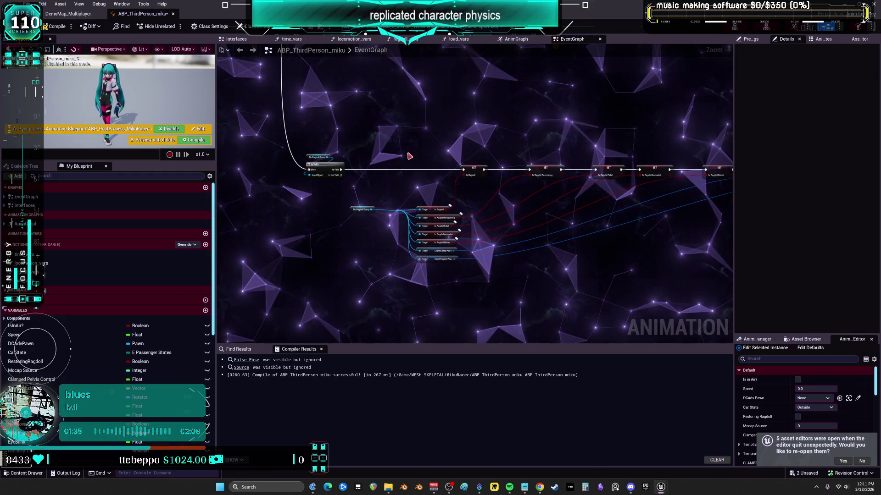
pyautogui.press('F7')
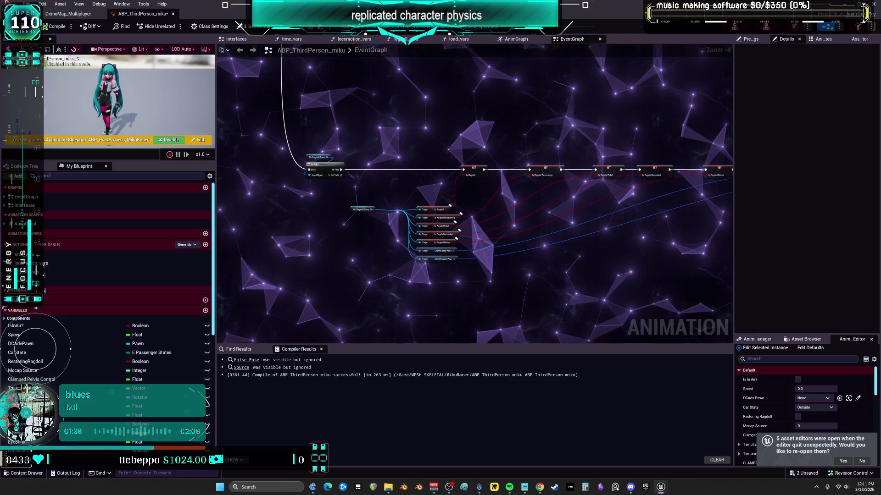
pyautogui.click(27, 4)
pyautogui.click(41, 56)
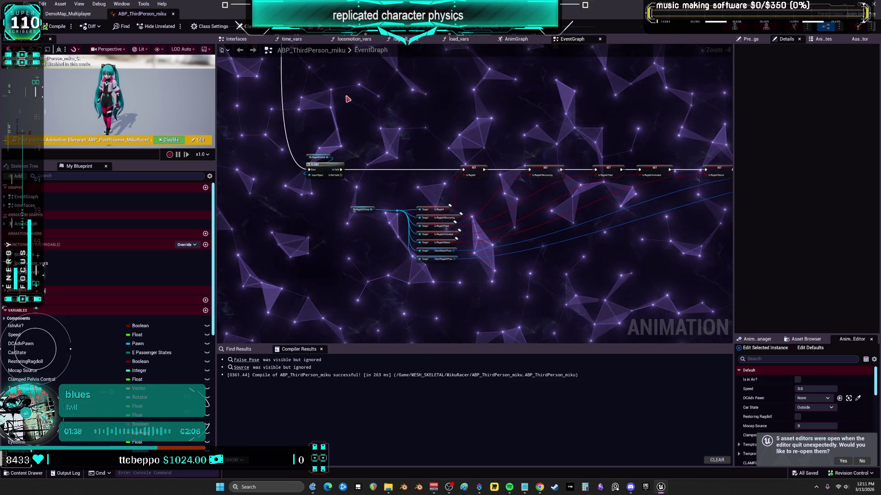
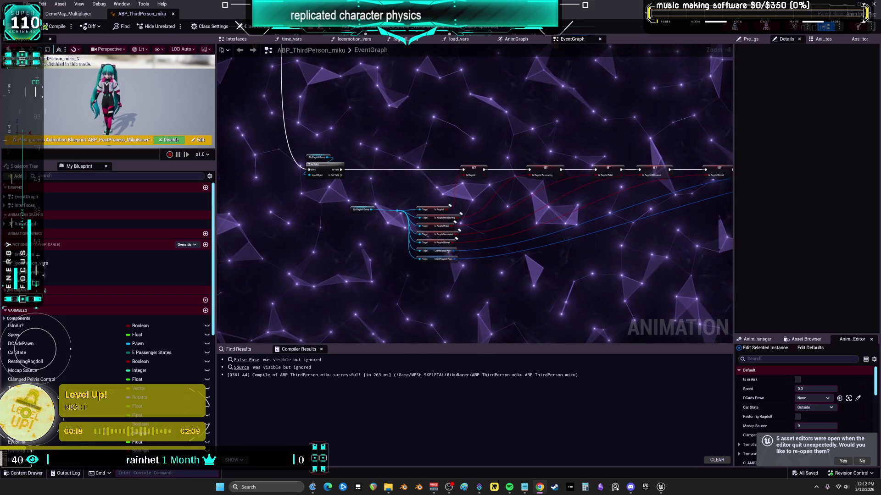
# Pan through the Event Tick logic: full body, acceleration, lean intensity, in-air and speed sections.
pyautogui.moveTo(493, 82); pyautogui.dragTo(487, 209)
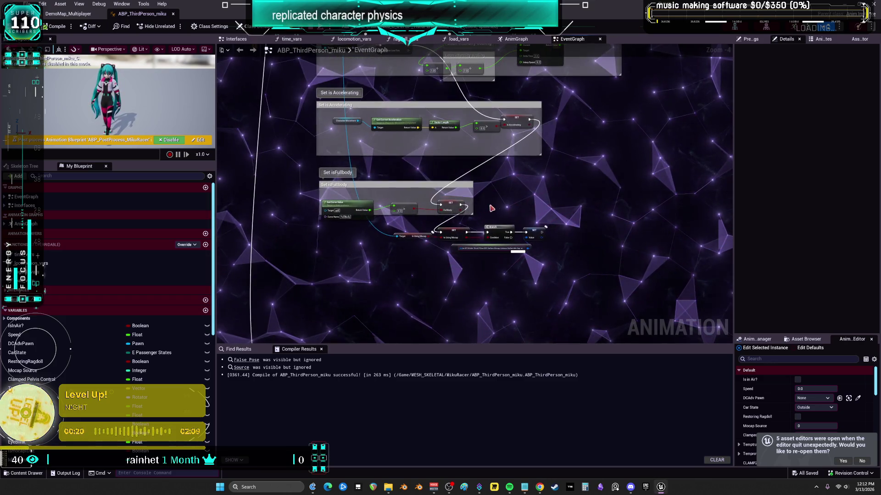
pyautogui.scroll(4, 487, 209)
pyautogui.moveTo(547, 196); pyautogui.dragTo(552, 199)
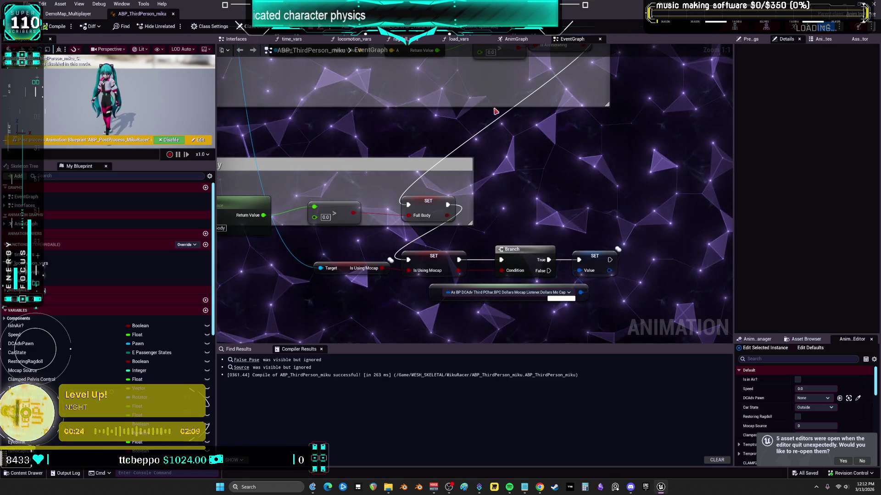
pyautogui.moveTo(495, 112); pyautogui.dragTo(490, 244)
pyautogui.moveTo(426, 129)
pyautogui.mouseDown()
pyautogui.moveTo(427, 177)
pyautogui.moveTo(482, 246)
pyautogui.mouseUp()
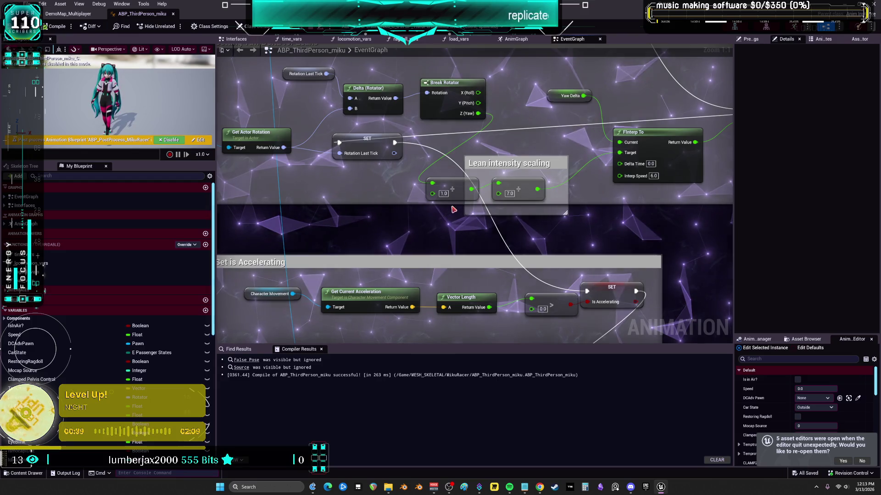
pyautogui.scroll(-3, 453, 210)
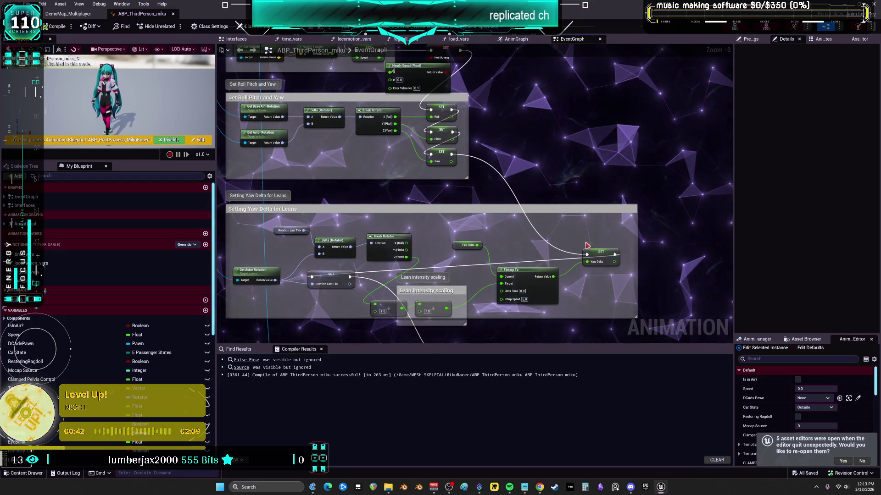
pyautogui.moveTo(535, 192); pyautogui.dragTo(521, 240)
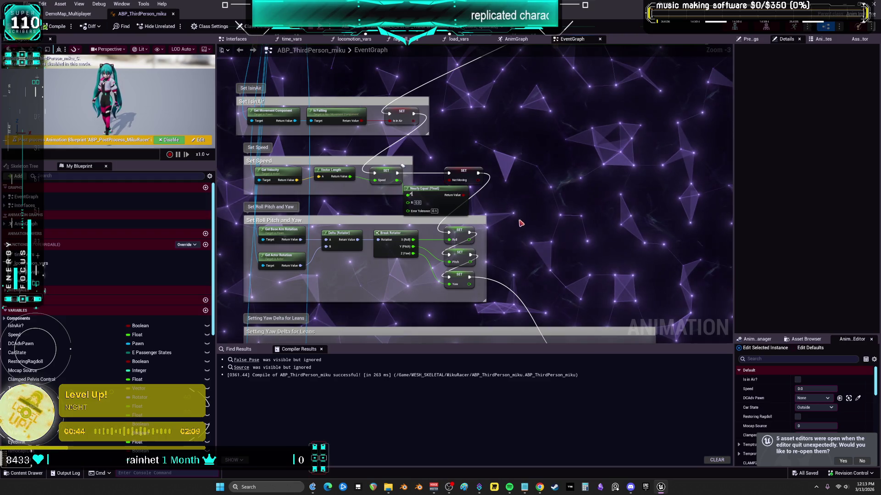
pyautogui.moveTo(518, 210); pyautogui.dragTo(537, 239)
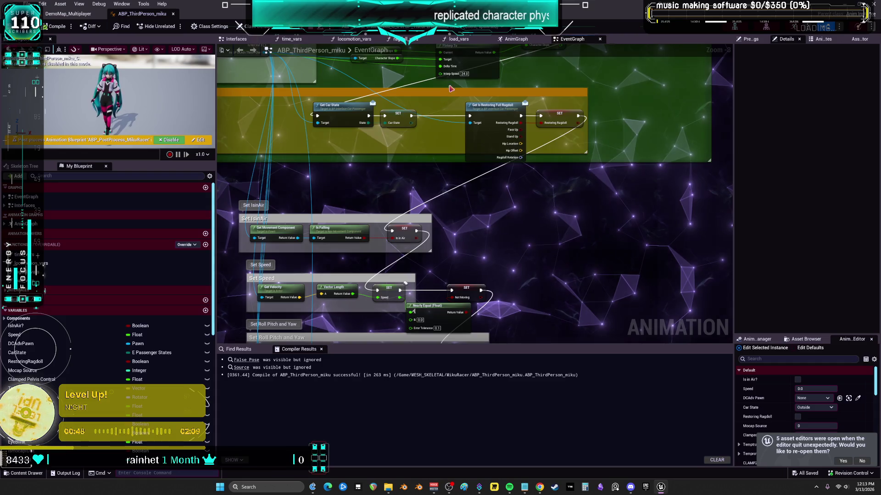
pyautogui.scroll(-2, 406, 282)
pyautogui.moveTo(431, 161)
pyautogui.mouseDown()
pyautogui.moveTo(440, 200)
pyautogui.moveTo(387, 303)
pyautogui.mouseUp()
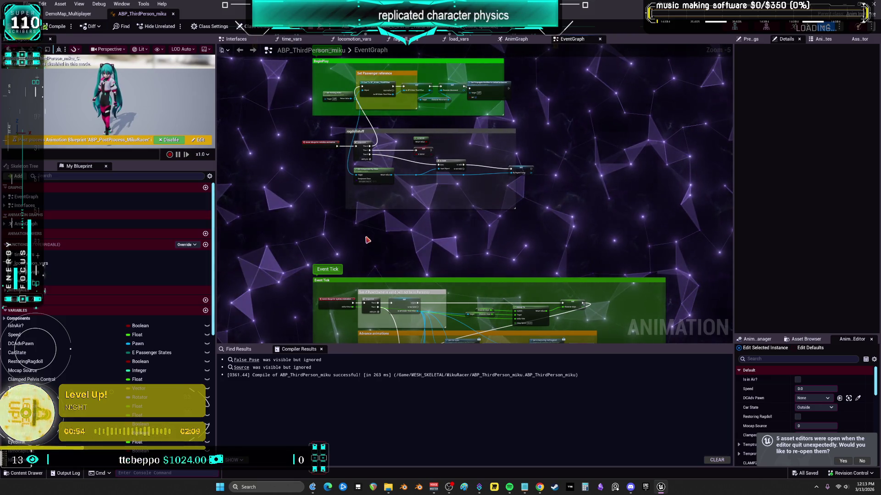
# Open BP_ThirdPersonMikuRacer and locate the bp_ragdoll_component class in the Content Browser.
pyautogui.click(68, 14)
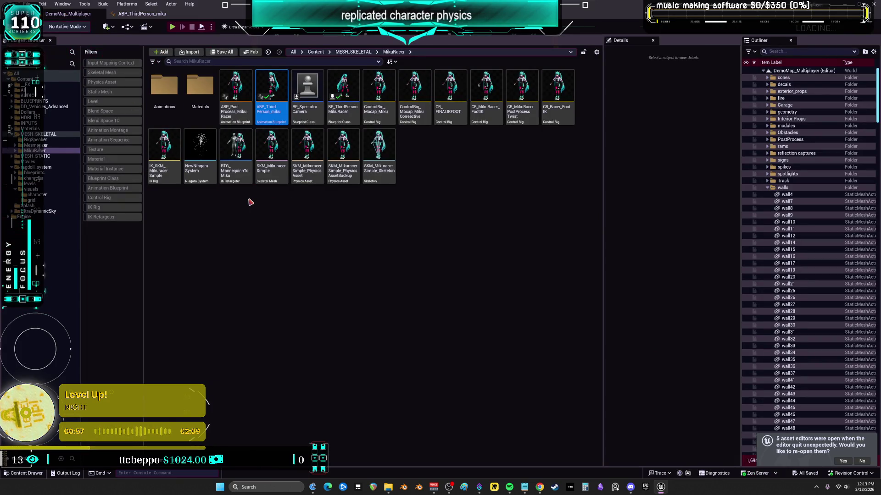
pyautogui.click(344, 102)
pyautogui.doubleClick(344, 102)
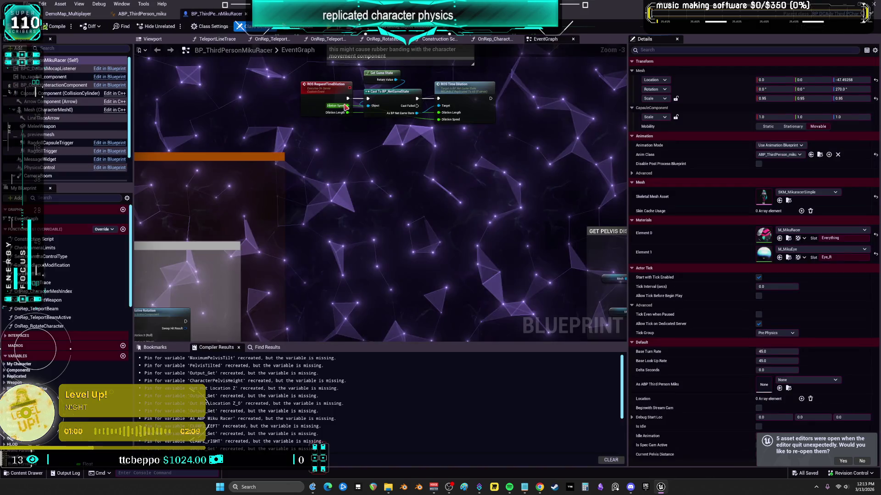
pyautogui.click(62, 76)
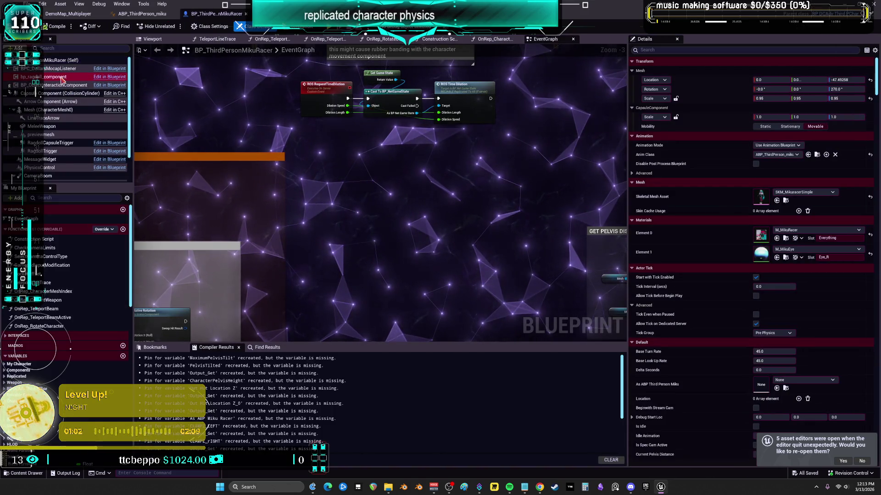
pyautogui.rightClick(64, 78)
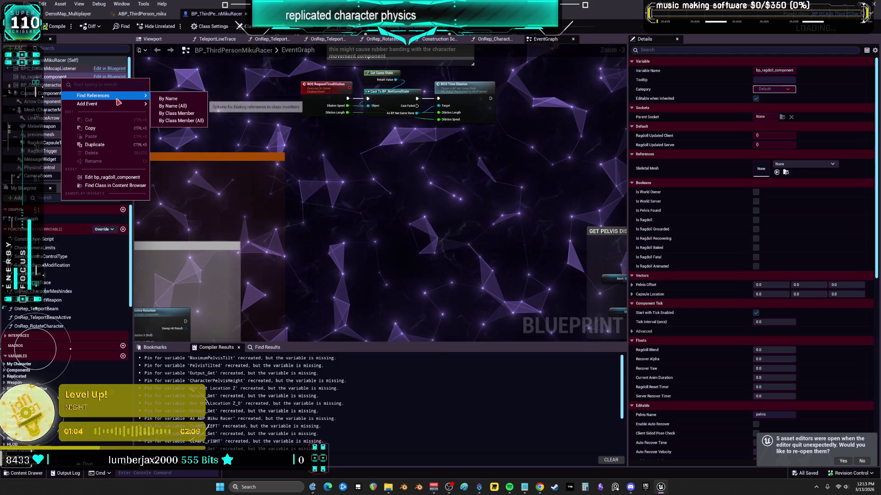
pyautogui.click(129, 188)
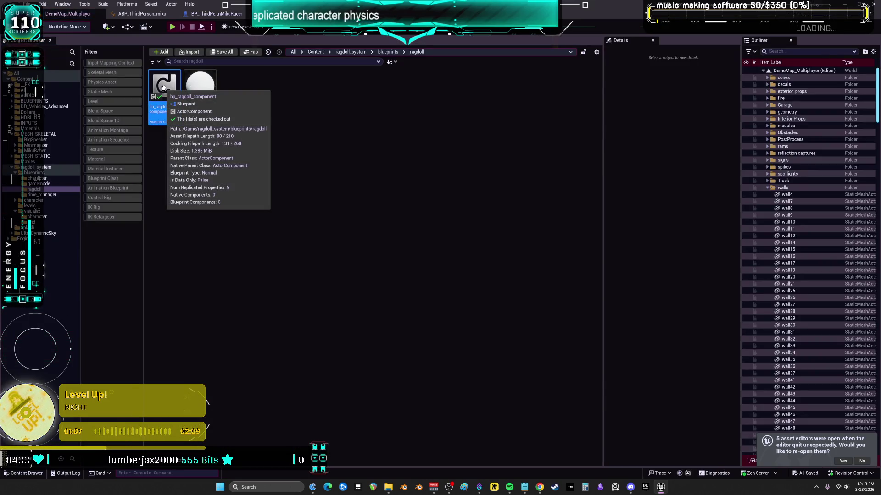
pyautogui.click(215, 14)
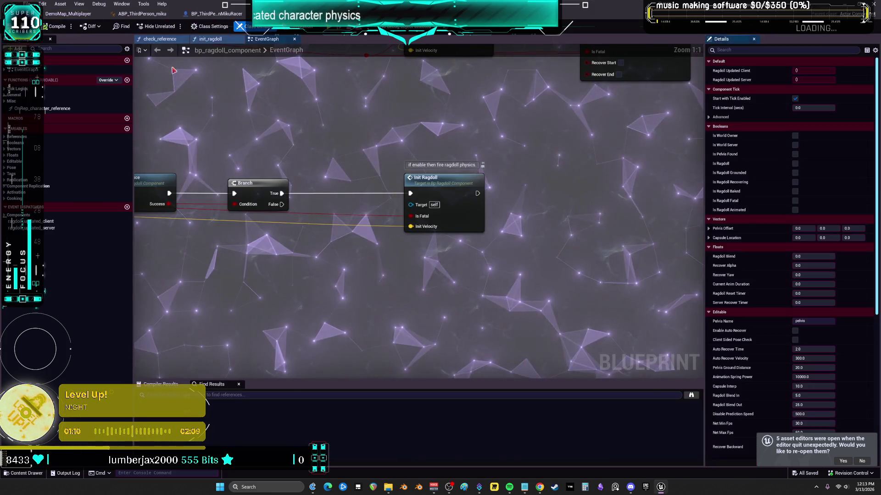
pyautogui.click(110, 76)
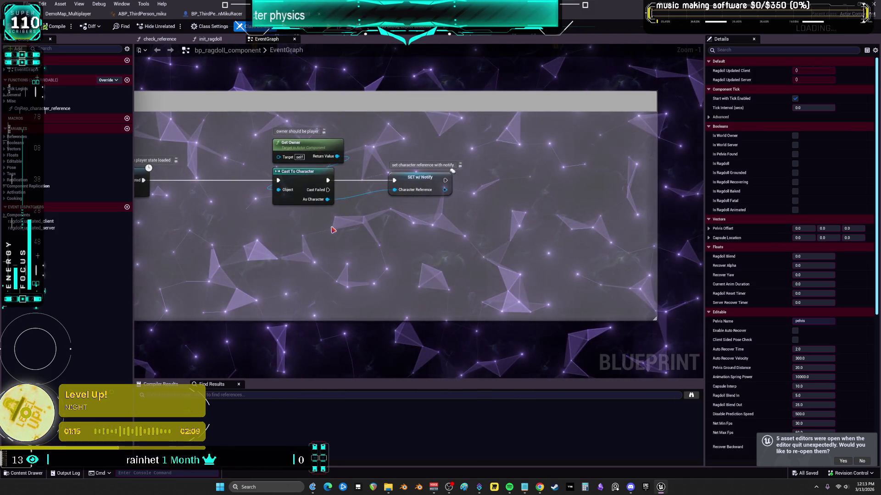
pyautogui.moveTo(228, 244)
pyautogui.mouseDown()
pyautogui.moveTo(654, 256)
pyautogui.moveTo(646, 254)
pyautogui.mouseUp()
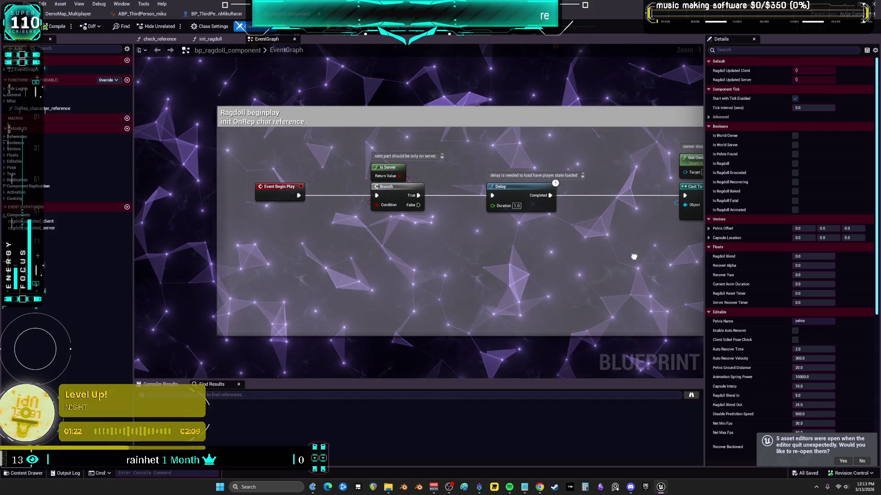
pyautogui.moveTo(634, 257); pyautogui.dragTo(514, 251)
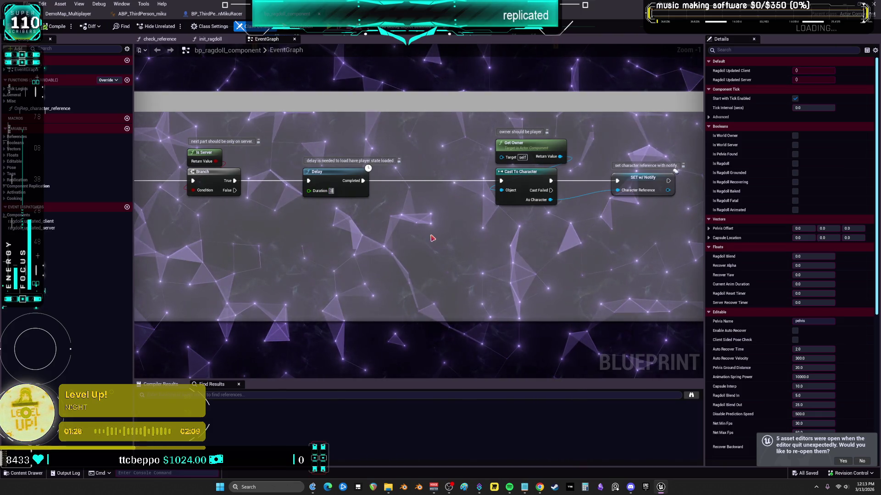
pyautogui.click(45, 26)
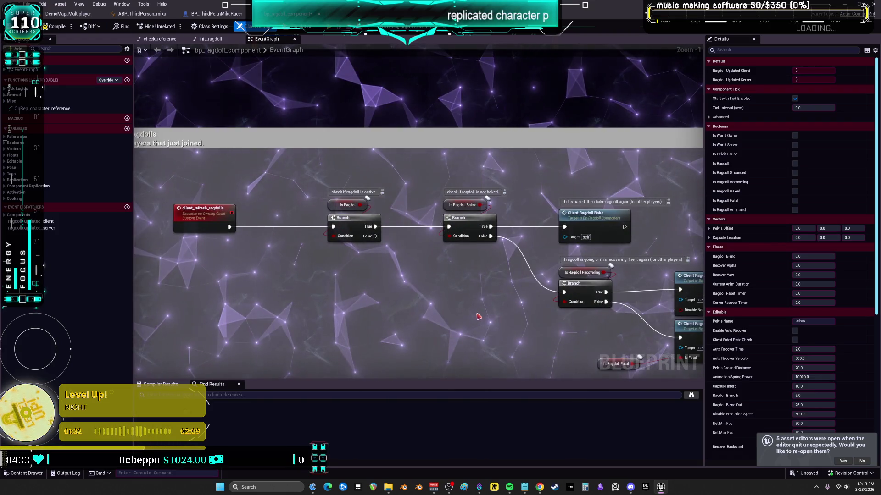
pyautogui.moveTo(478, 314)
pyautogui.mouseDown()
pyautogui.moveTo(503, 308)
pyautogui.moveTo(490, 306)
pyautogui.mouseUp()
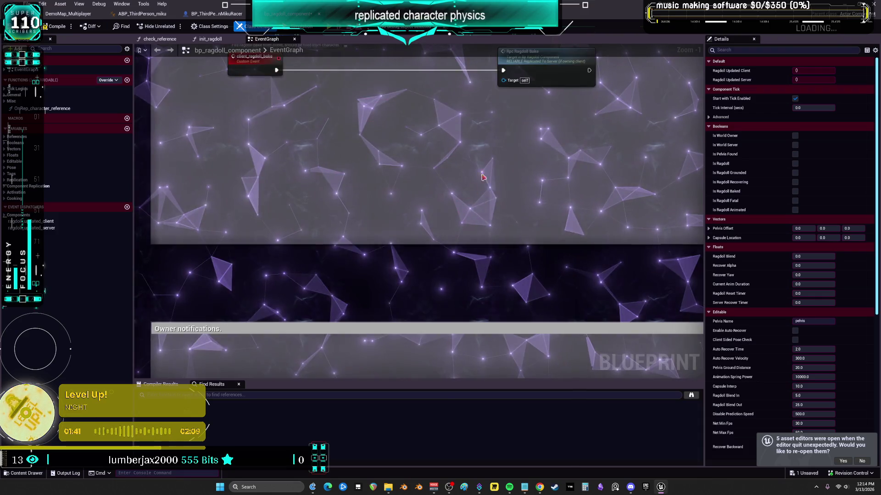
pyautogui.scroll(-3, 495, 157)
pyautogui.scroll(2, 403, 104)
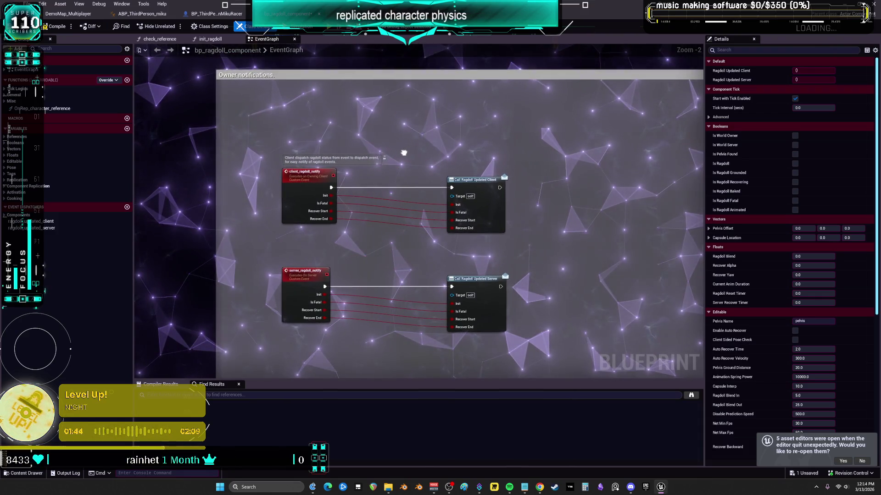
pyautogui.moveTo(403, 152); pyautogui.dragTo(297, 203)
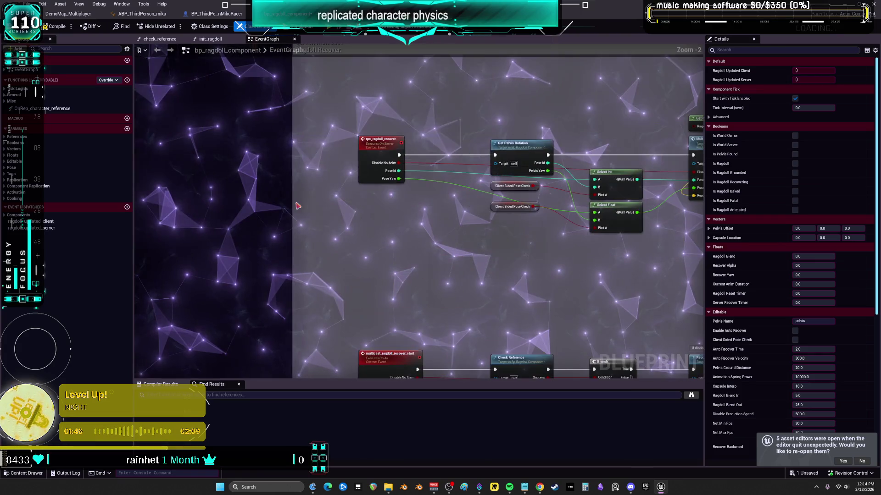
pyautogui.moveTo(549, 244); pyautogui.dragTo(535, 283)
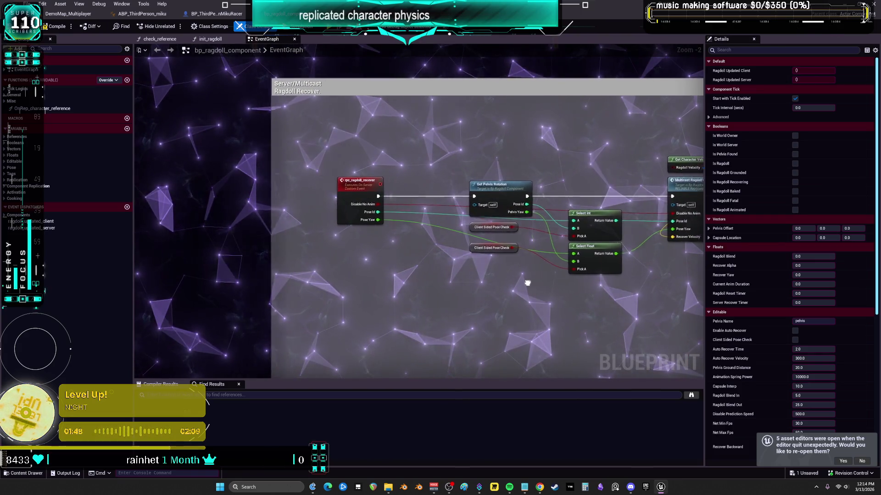
pyautogui.moveTo(392, 276); pyautogui.dragTo(382, 279)
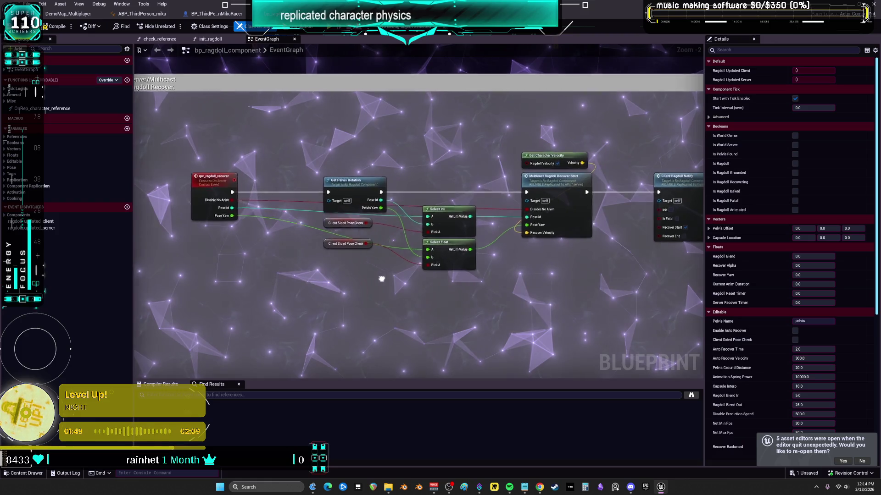
pyautogui.click(446, 177)
pyautogui.scroll(3, 340, 151)
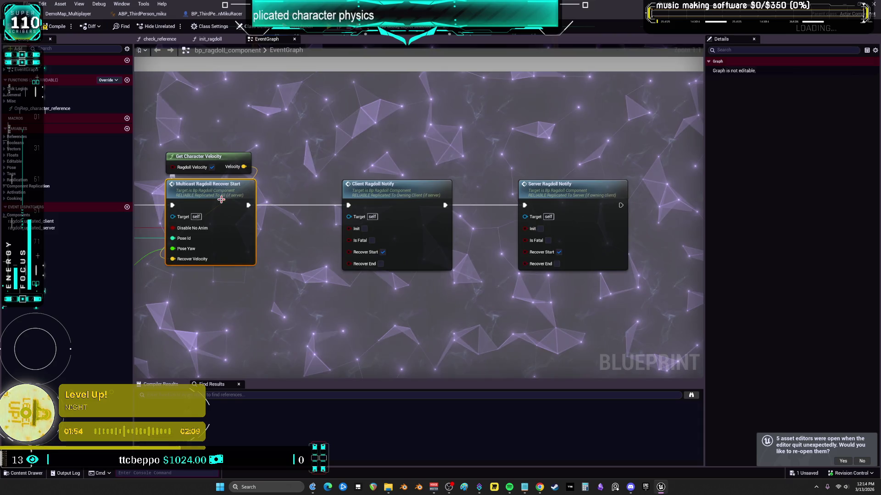
# Follow the multicast recover event into recover_ragdoll, inspect the server-check chain, then switch to ABP_ThirdPerson_miku.
pyautogui.doubleClick(221, 199)
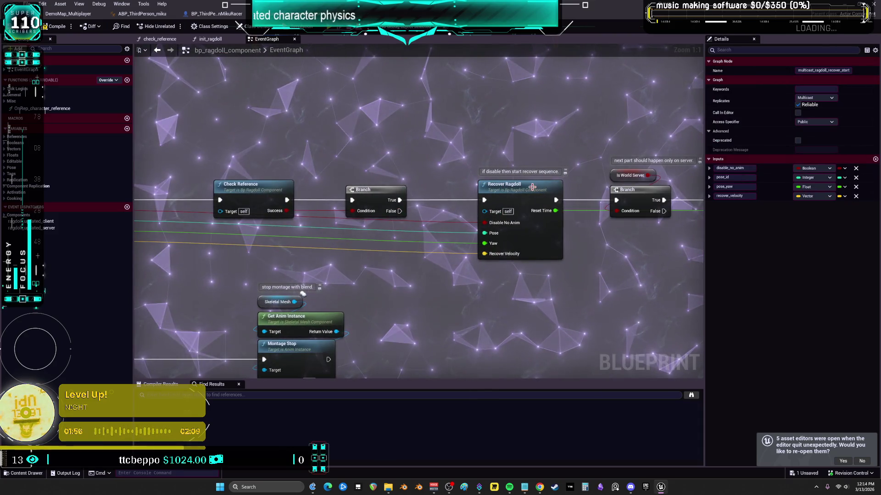
pyautogui.doubleClick(526, 187)
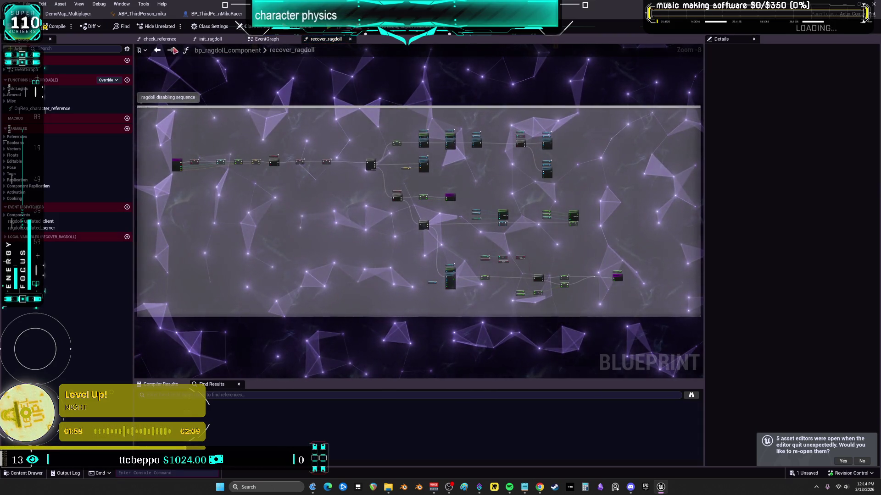
pyautogui.click(157, 50)
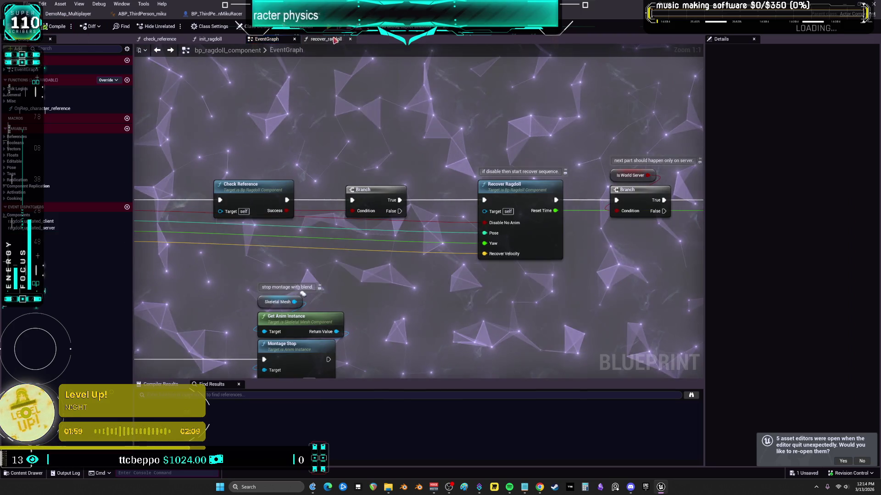
pyautogui.moveTo(566, 157); pyautogui.dragTo(278, 149)
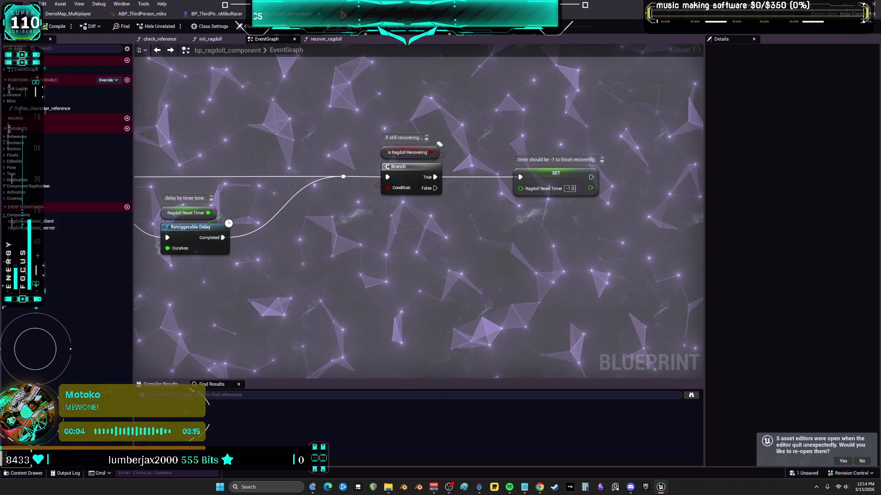
pyautogui.click(174, 16)
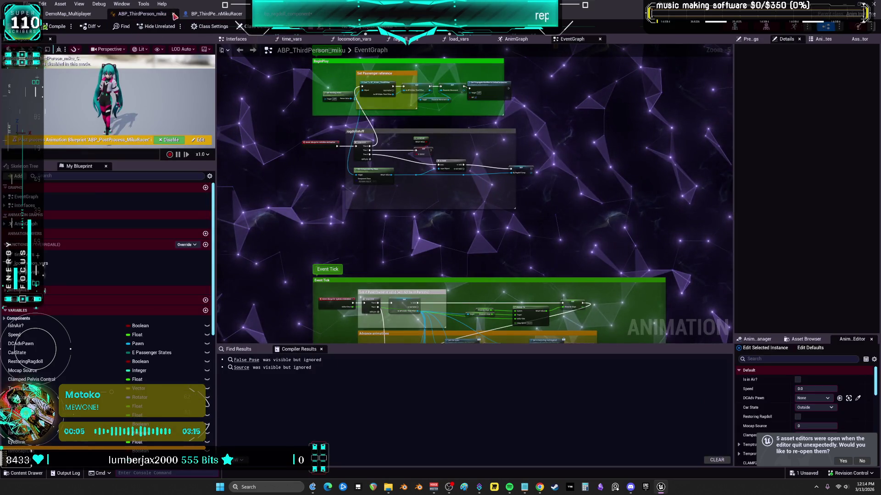
pyautogui.click(174, 15)
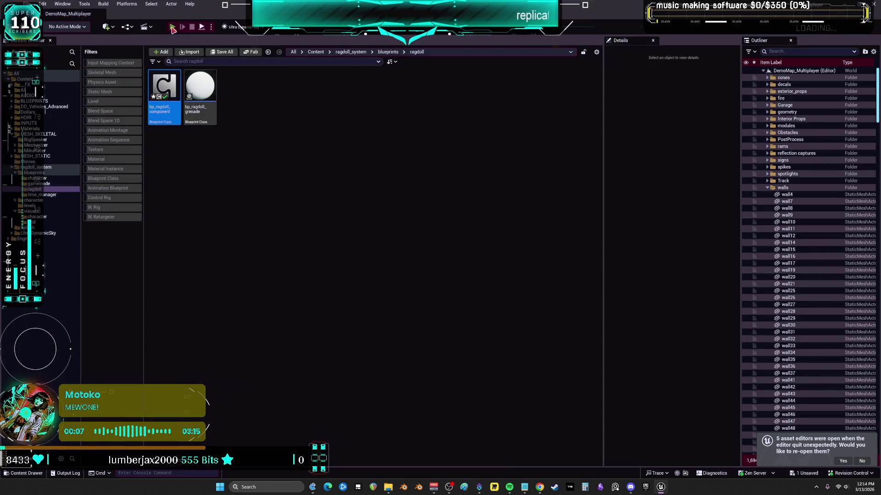
pyautogui.hotkey('alt', 'p')
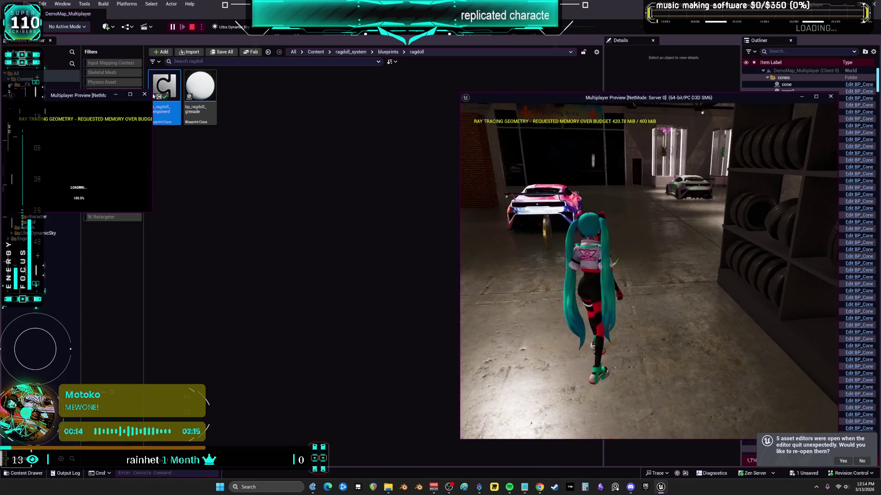
pyautogui.press('space')
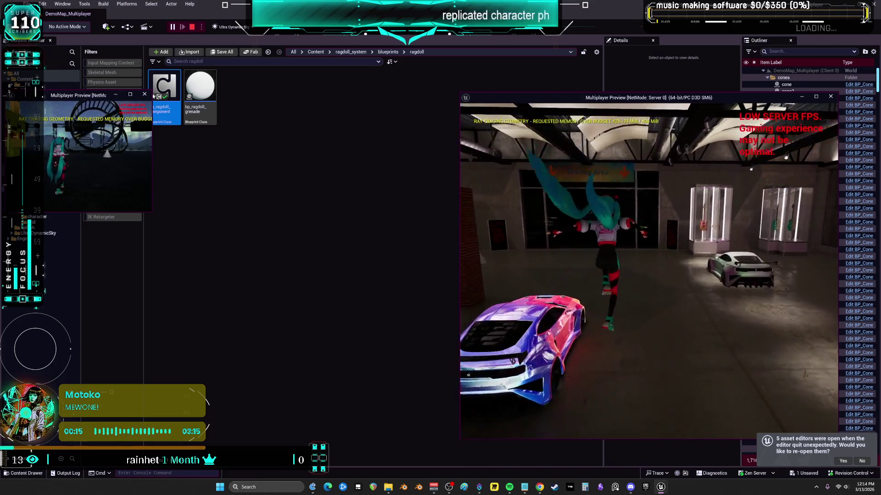
pyautogui.press('Escape')
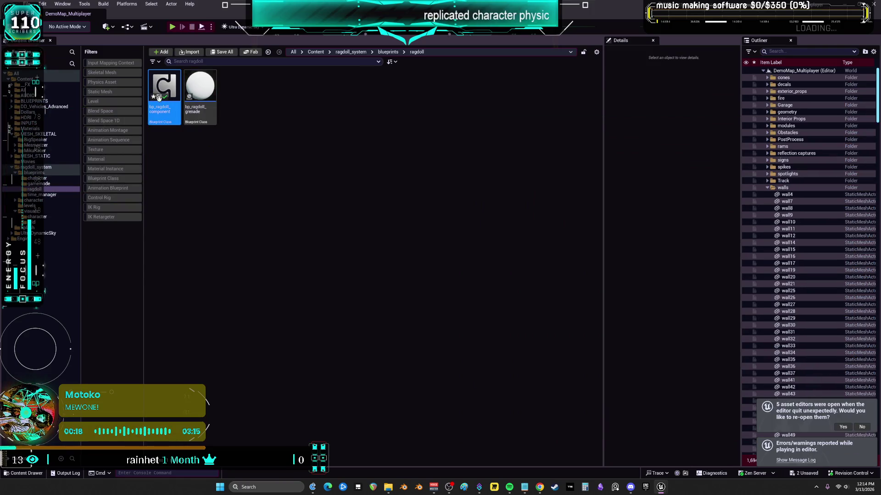
pyautogui.click(36, 150)
# Open BP_ThirdPersonMikuRacer and bring the IA_Press6 and ragdoll nodes into view.
pyautogui.click(345, 81)
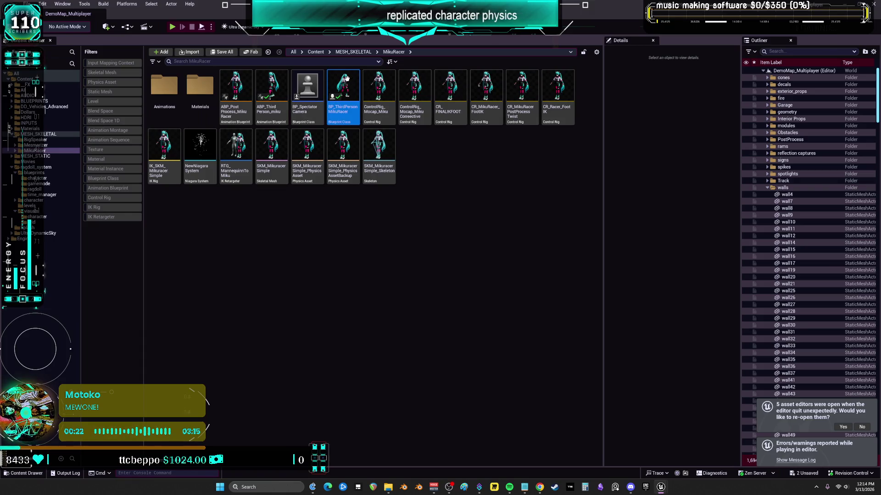
pyautogui.doubleClick(346, 79)
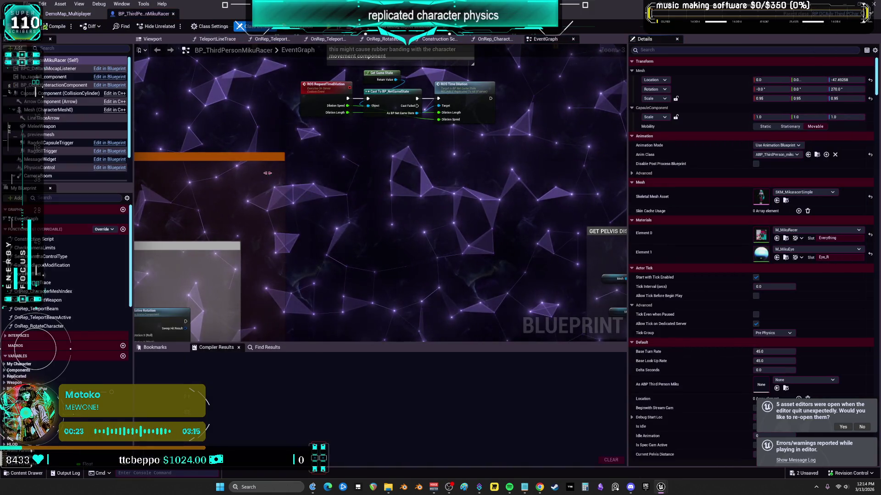
pyautogui.scroll(7, 400, 116)
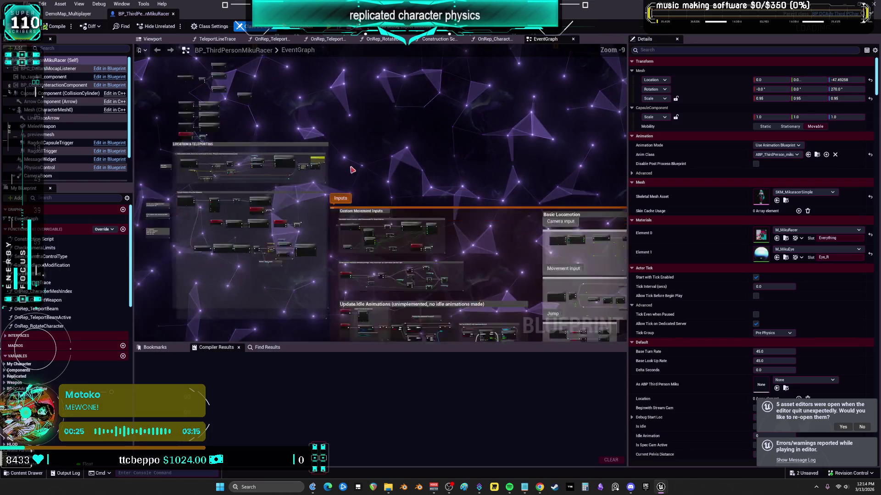
pyautogui.moveTo(400, 116); pyautogui.dragTo(313, 202)
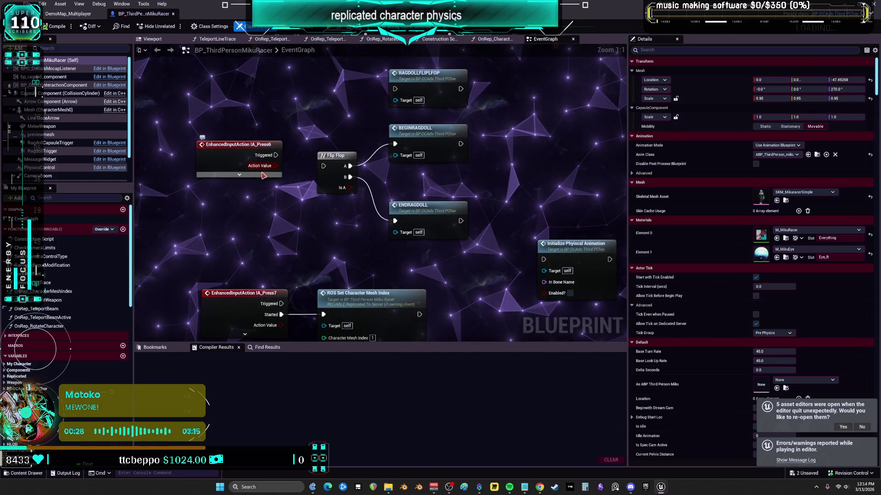
# Connect IA_Press6 Started to the Flip Flop, compile, and start a multiplayer test.
pyautogui.click(239, 174)
pyautogui.moveTo(275, 166); pyautogui.dragTo(323, 166)
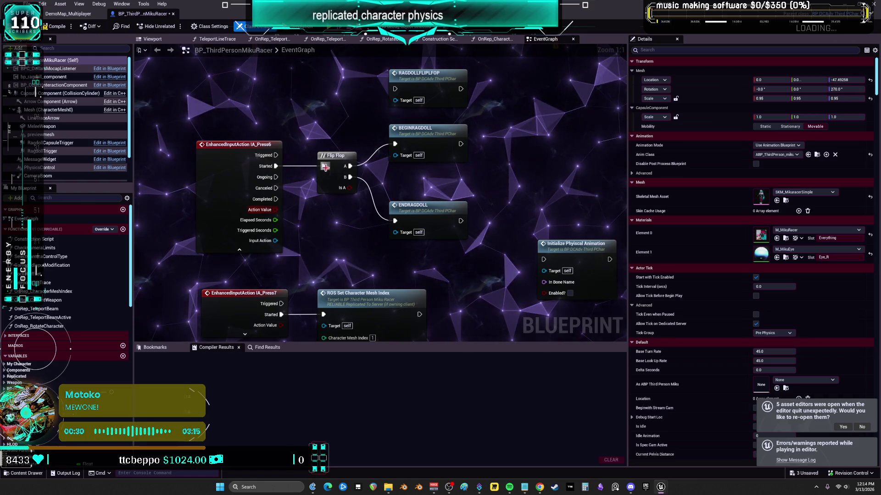
pyautogui.click(55, 26)
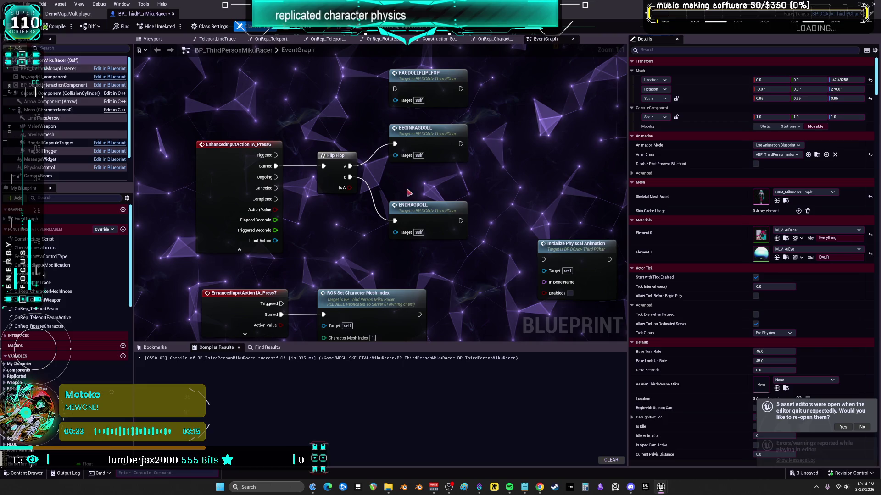
pyautogui.hotkey('alt', 'p')
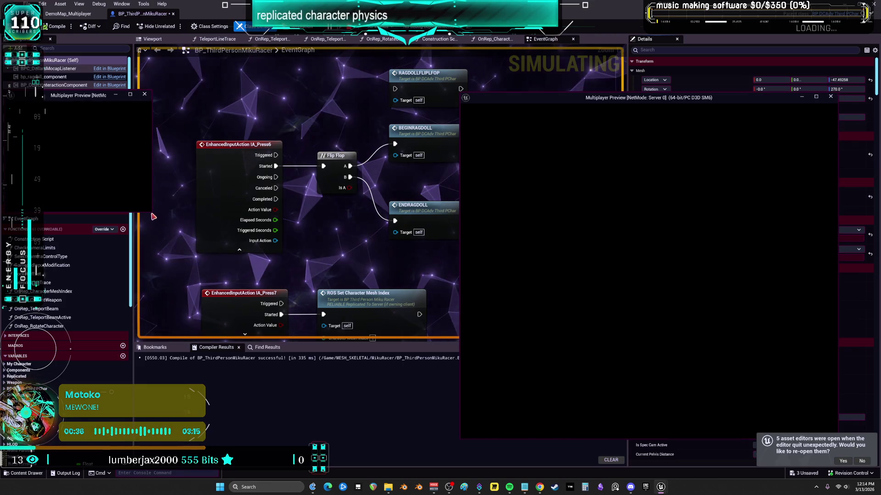
# Enlarge the client preview and toggle ragdoll with R twice on both client and server characters.
pyautogui.moveTo(155, 216)
pyautogui.mouseDown()
pyautogui.moveTo(326, 268)
pyautogui.moveTo(365, 305)
pyautogui.mouseUp()
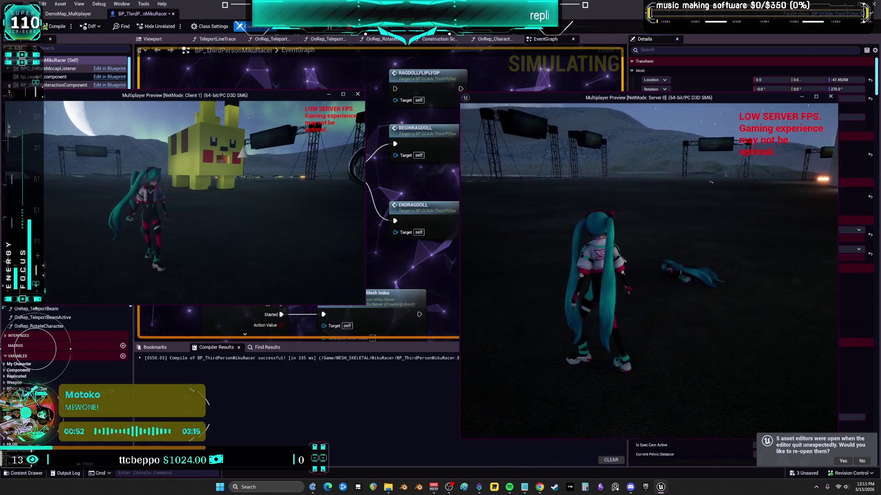
pyautogui.click(268, 201)
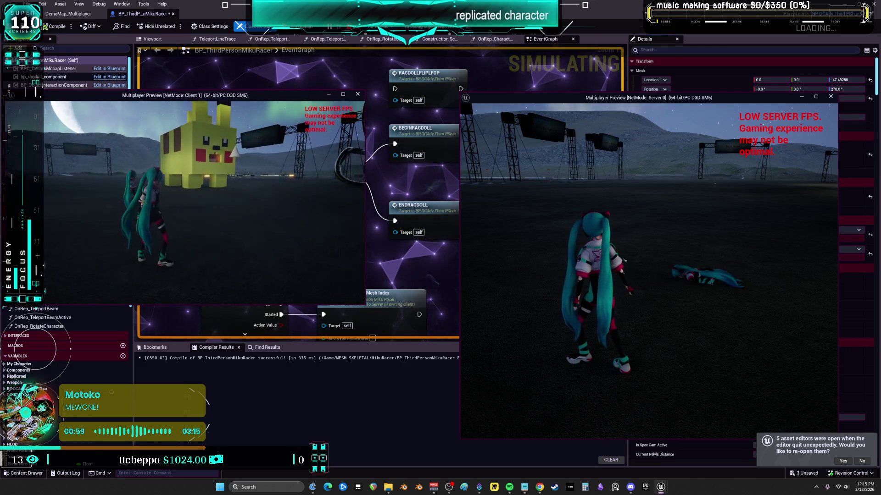
pyautogui.press('r')
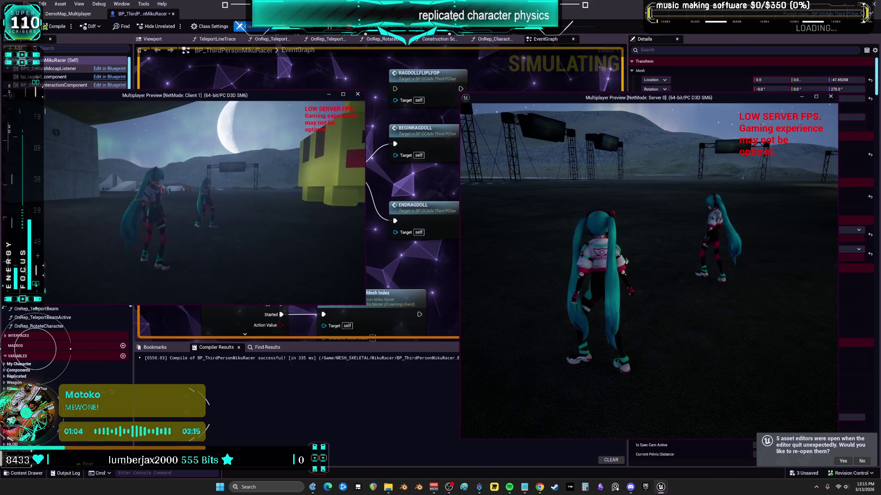
pyautogui.press('r')
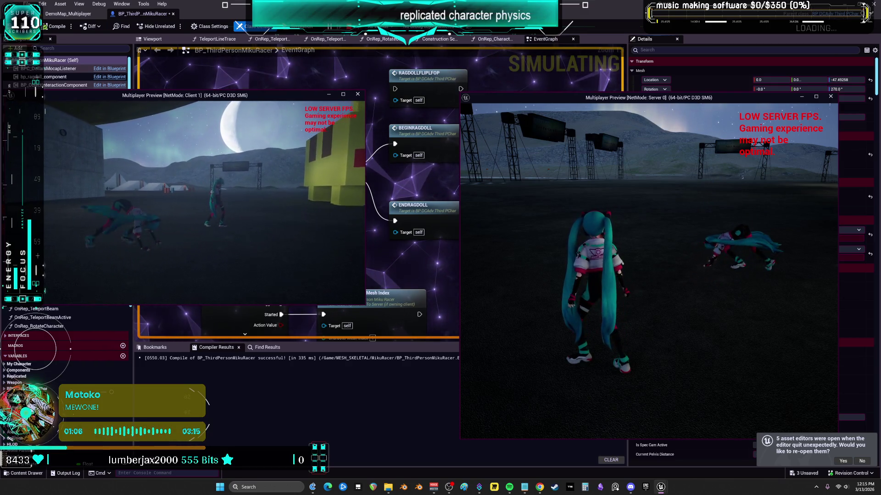
pyautogui.press('r')
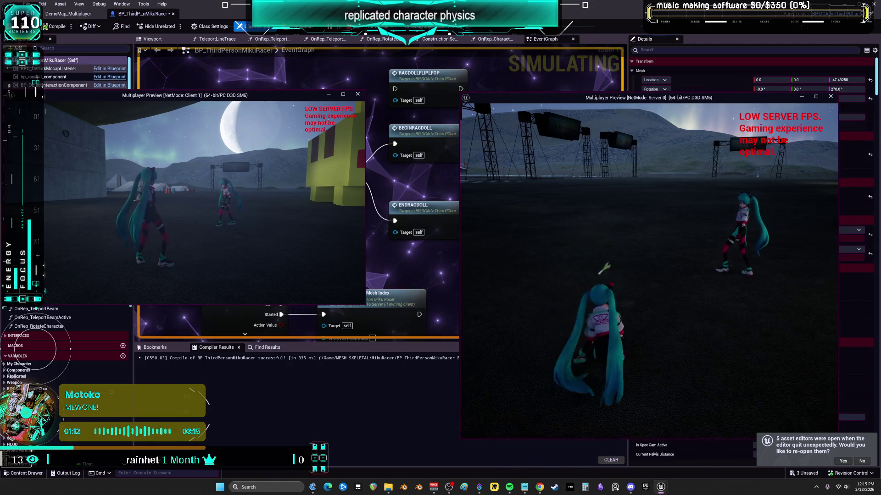
pyautogui.press('r')
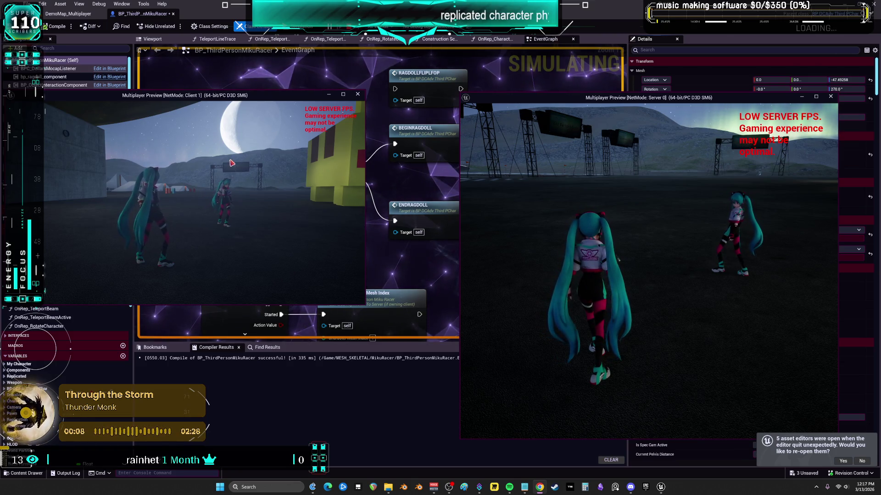
# Stop play, tick Component Replicates on the Mesh component, recompile, and relaunch the multiplayer test.
pyautogui.press('Escape')
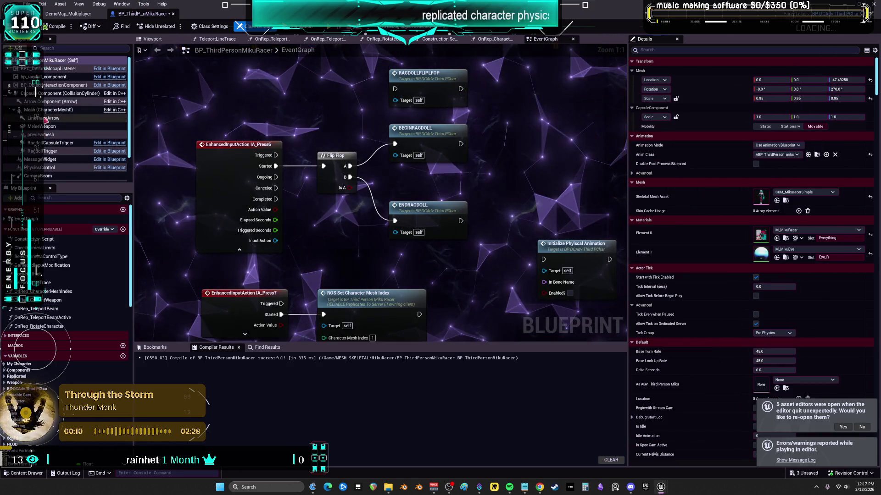
pyautogui.click(50, 110)
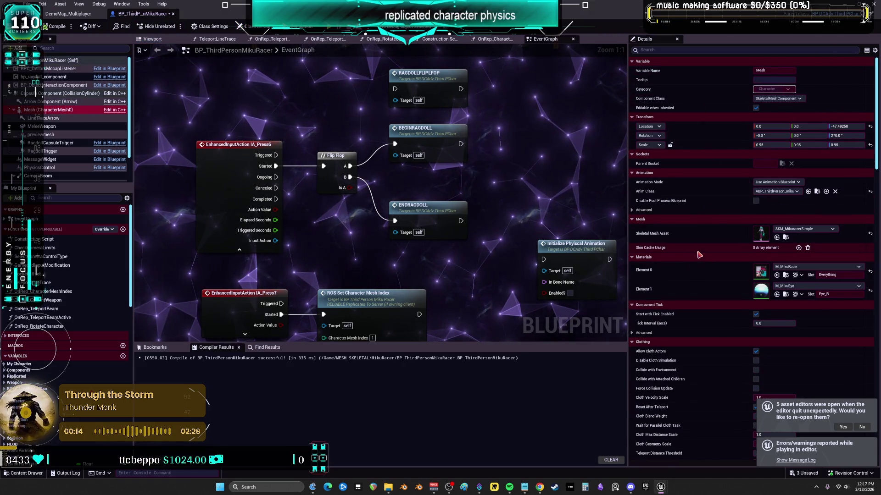
pyautogui.click(660, 50)
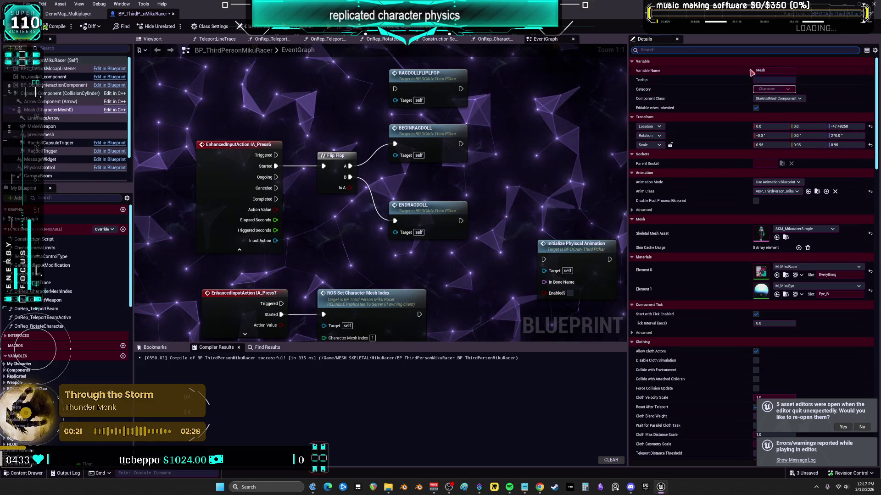
pyautogui.write('rep')
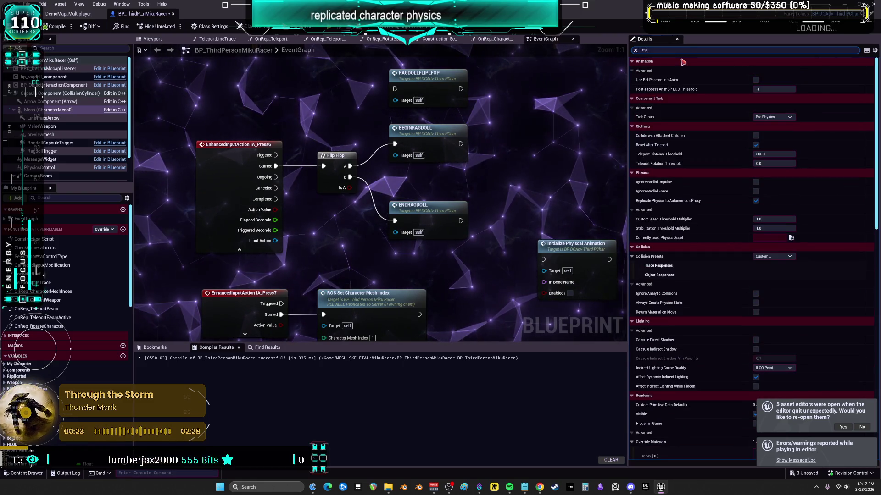
pyautogui.write('lic')
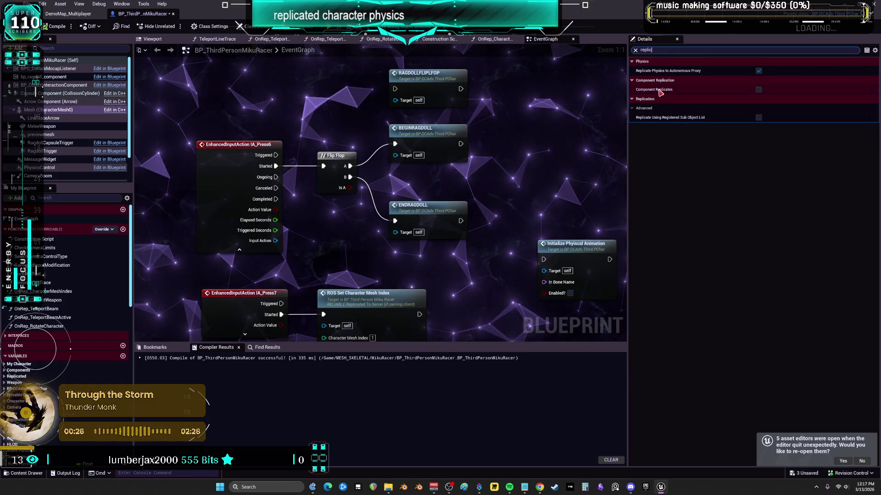
pyautogui.click(39, 110)
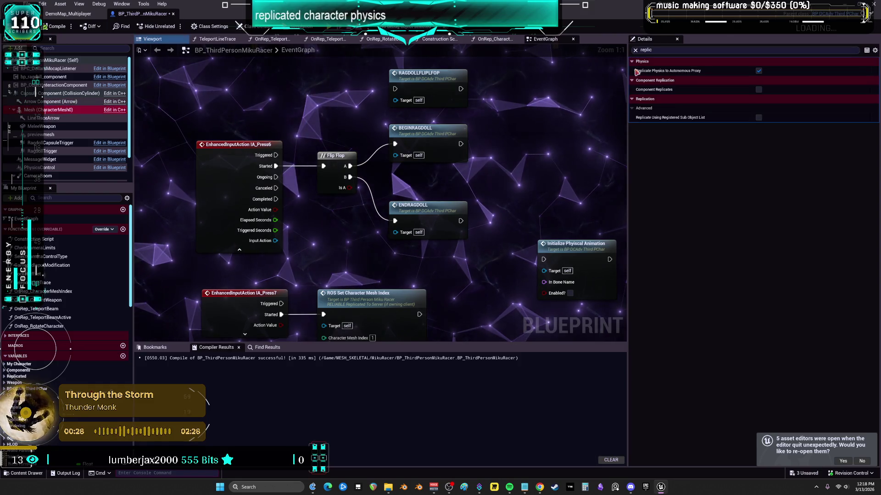
pyautogui.click(763, 96)
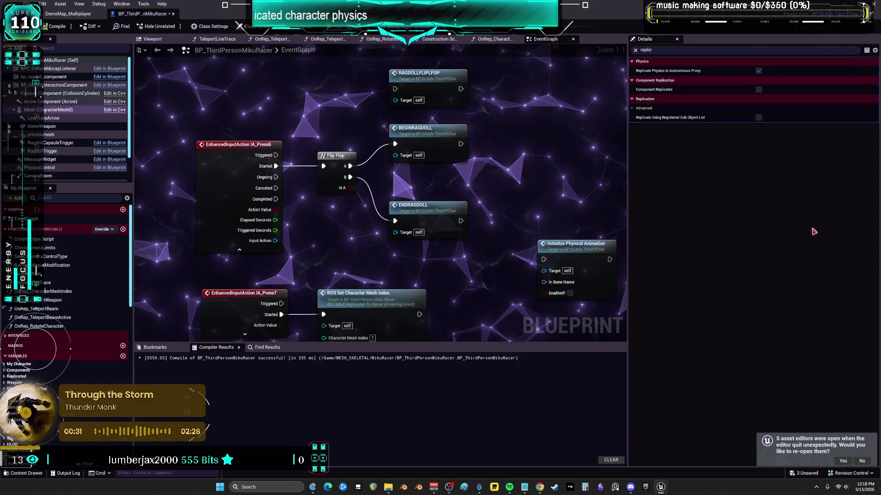
pyautogui.click(758, 89)
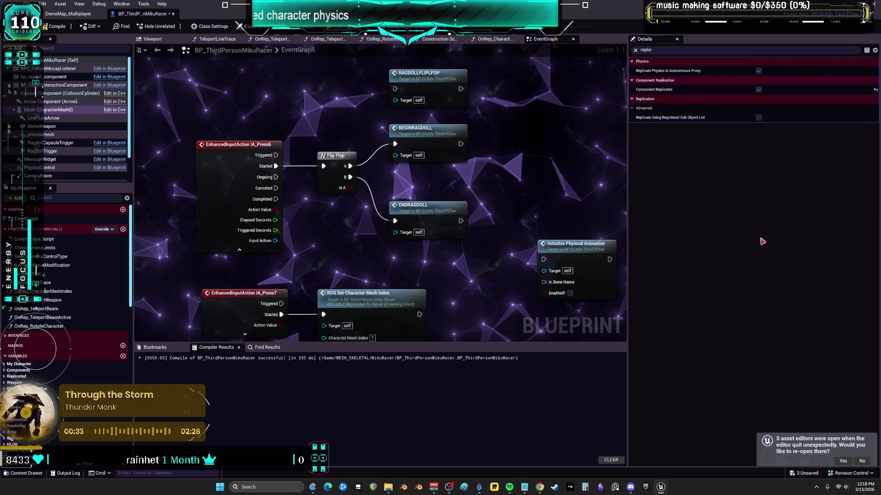
pyautogui.click(55, 26)
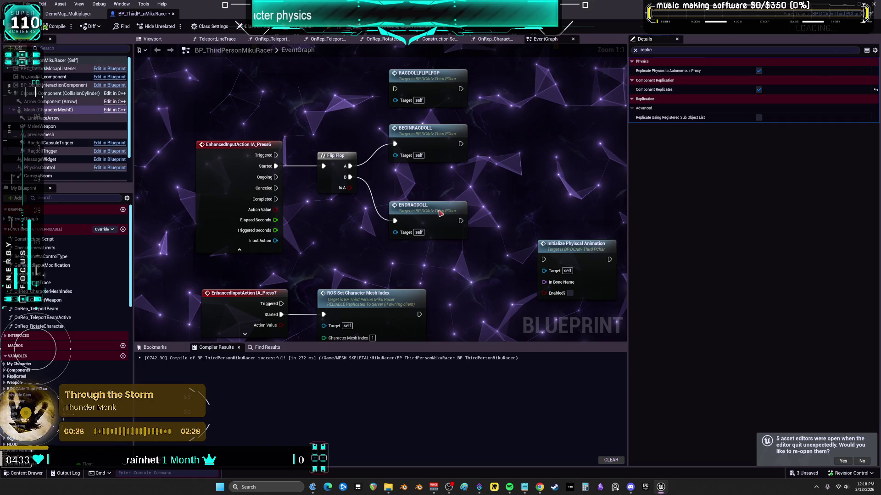
pyautogui.hotkey('alt', 'p')
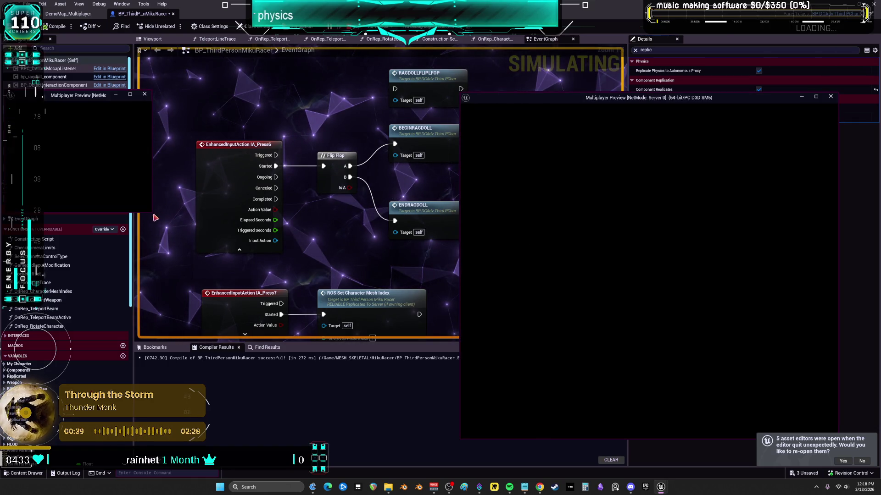
# Enlarge the client window, toggle ragdoll with R several times while walking forward, then stop play.
pyautogui.moveTo(152, 212); pyautogui.dragTo(397, 392)
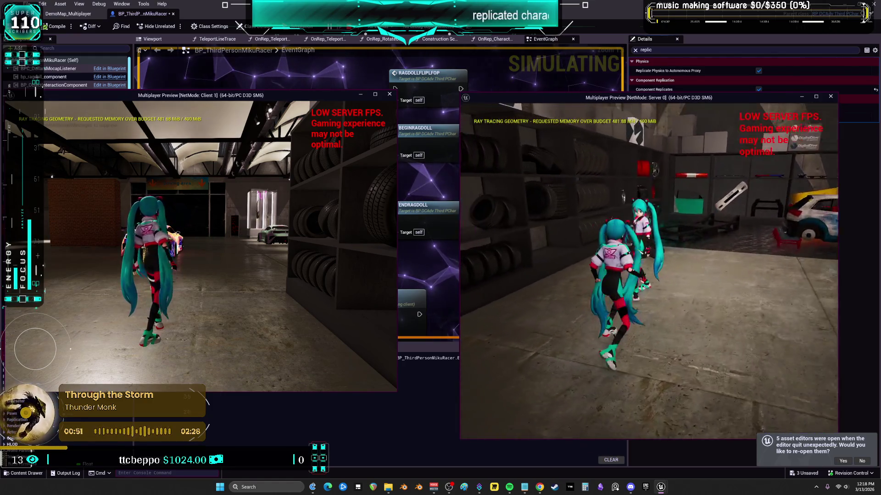
pyautogui.press('r')
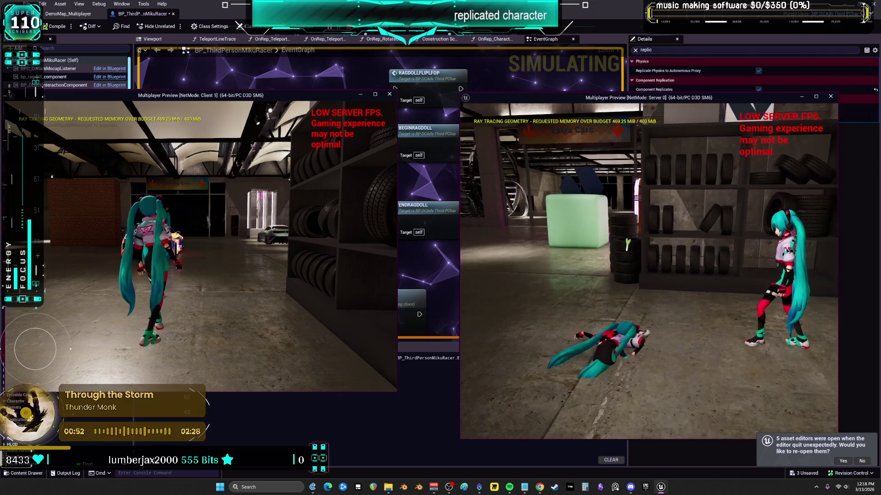
pyautogui.press('r')
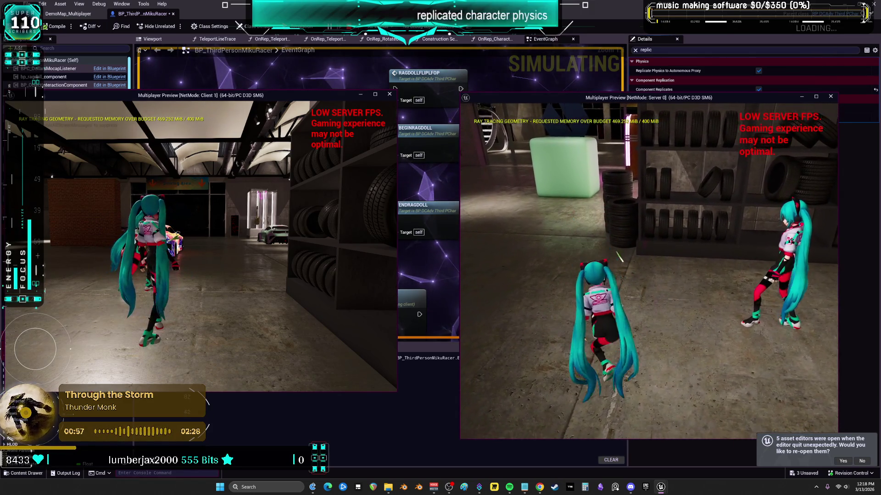
pyautogui.press('r')
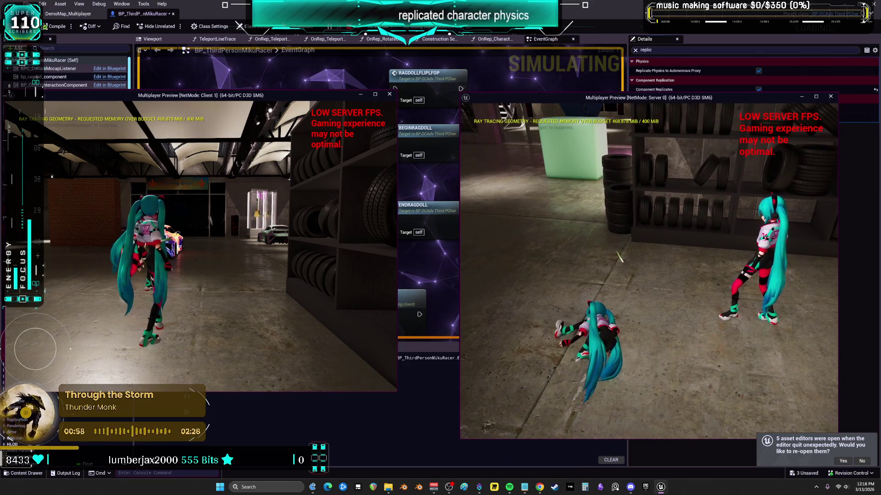
pyautogui.press('r')
pyautogui.press('w')
pyautogui.press('r')
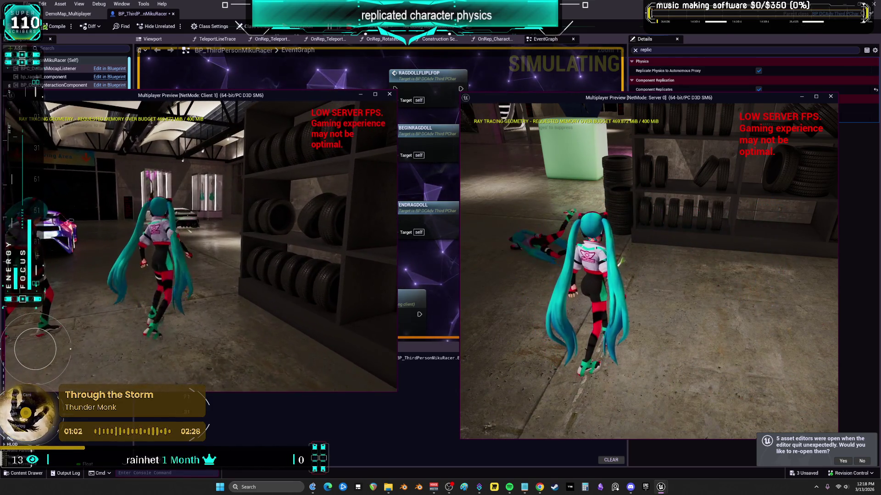
pyautogui.press('r')
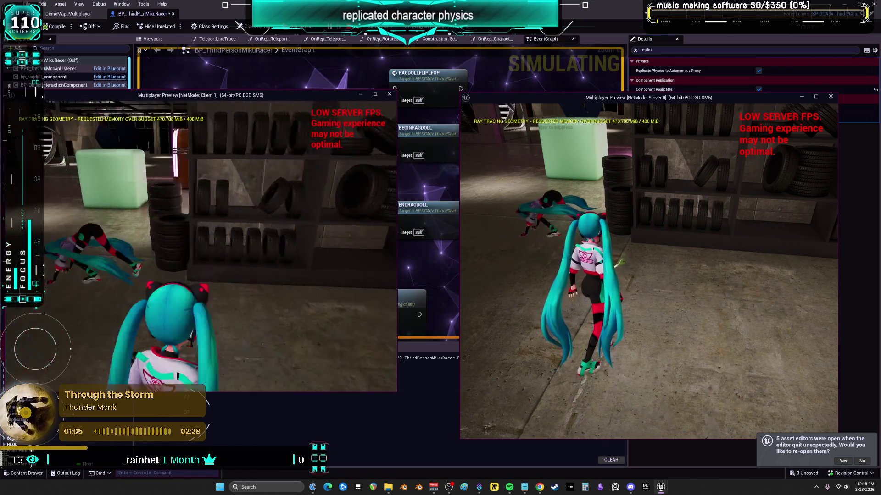
pyautogui.press('Escape')
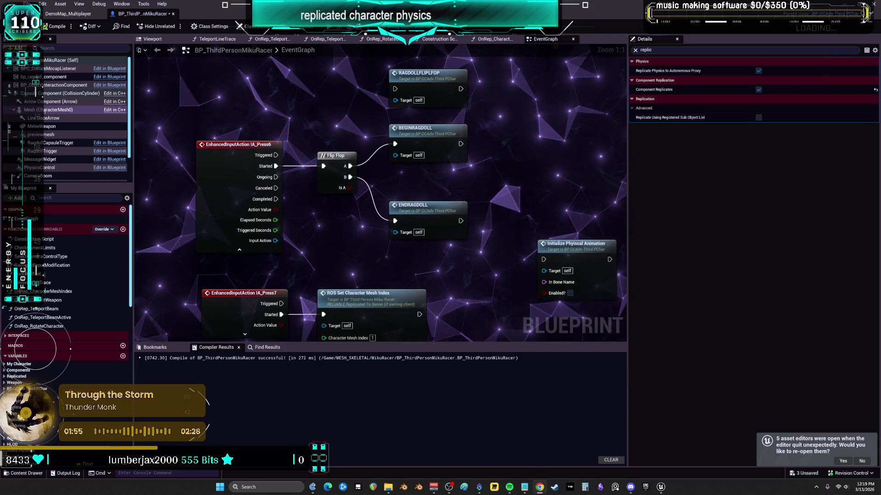
pyautogui.doubleClick(431, 135)
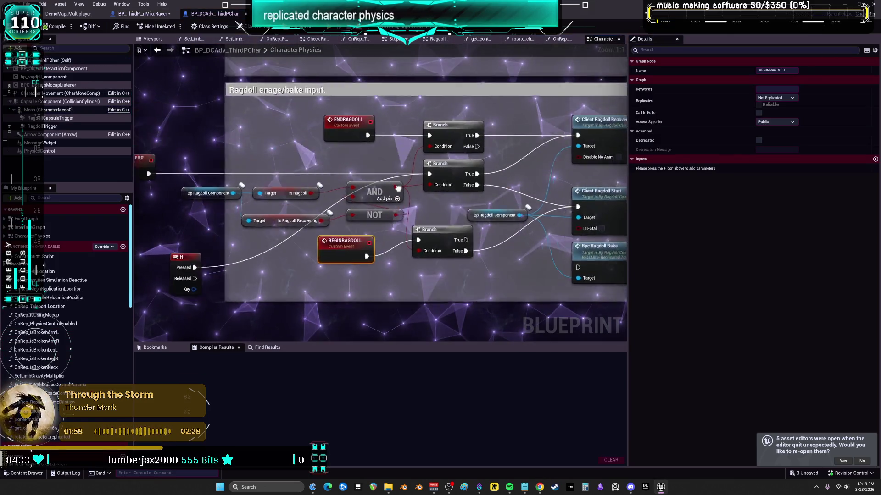
pyautogui.moveTo(398, 188); pyautogui.dragTo(309, 193)
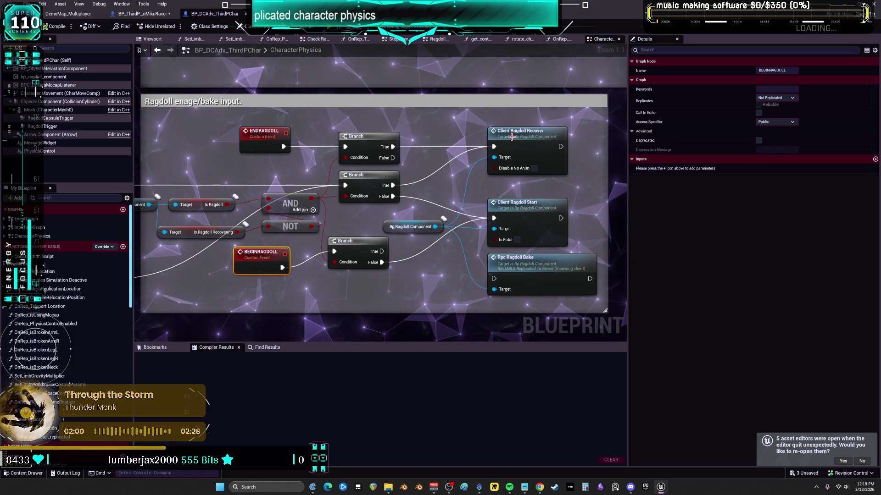
pyautogui.doubleClick(510, 138)
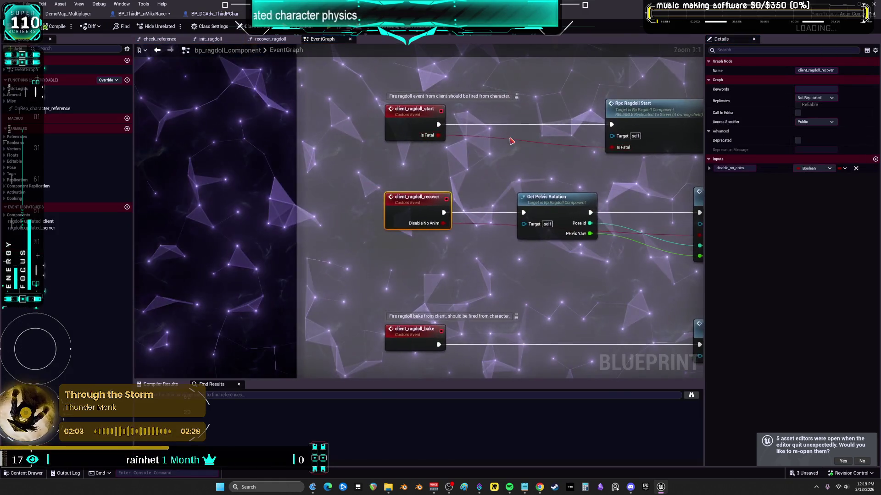
pyautogui.moveTo(551, 158); pyautogui.dragTo(383, 146)
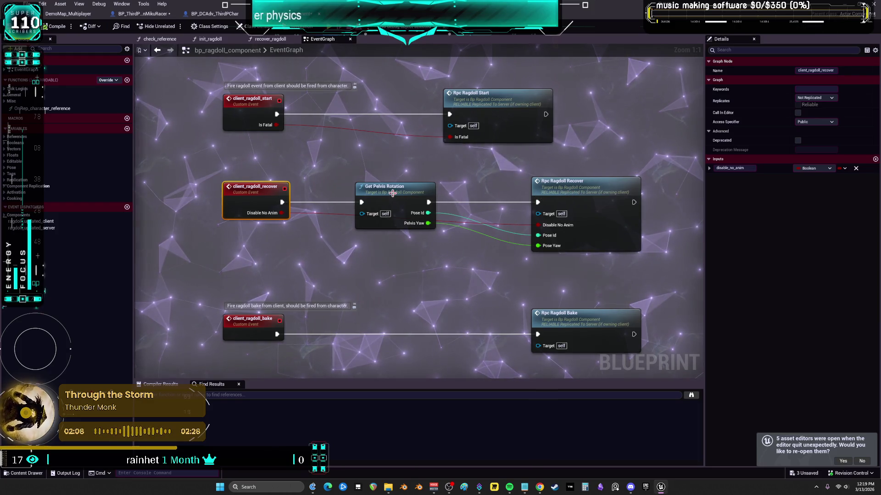
pyautogui.doubleClick(390, 188)
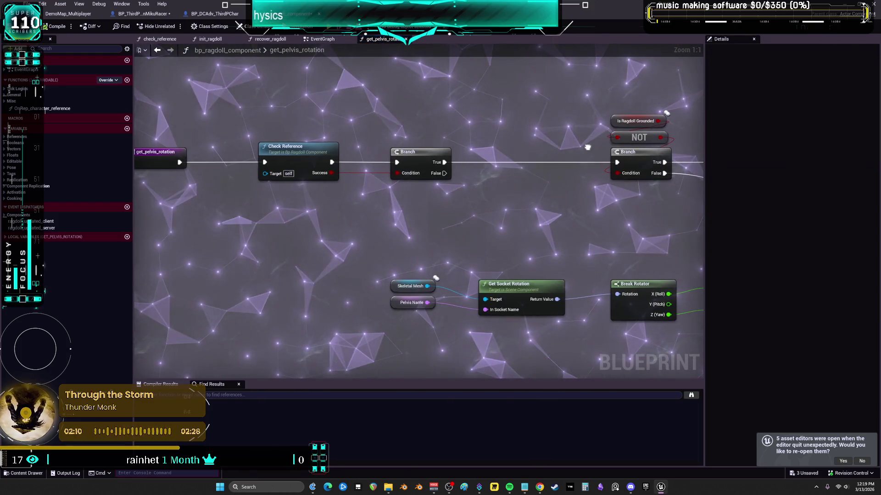
pyautogui.moveTo(464, 171); pyautogui.dragTo(372, 150)
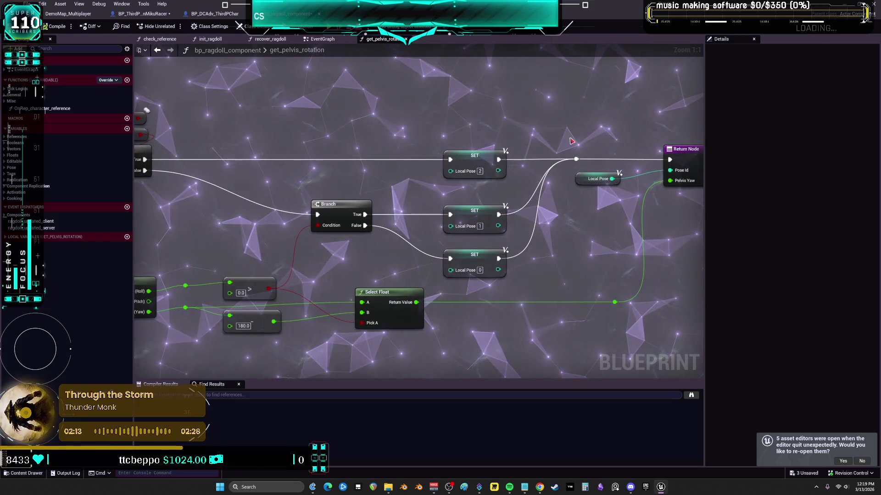
pyautogui.click(158, 50)
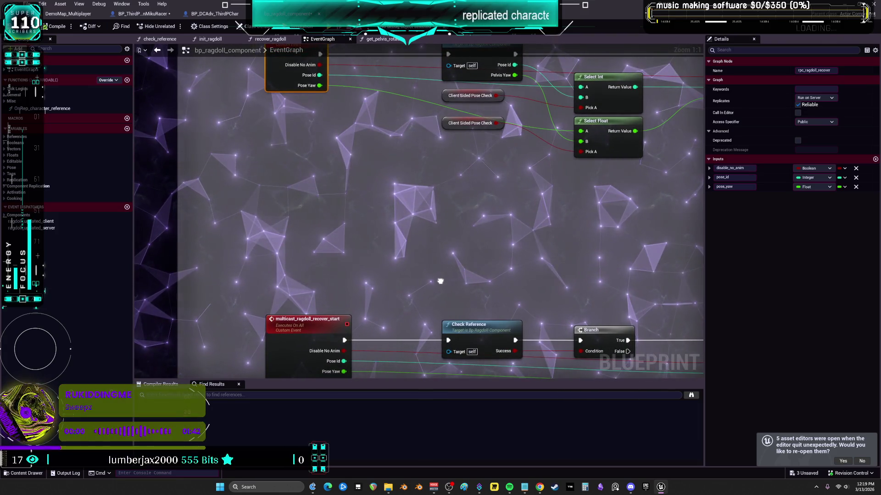
pyautogui.moveTo(444, 223); pyautogui.dragTo(472, 328)
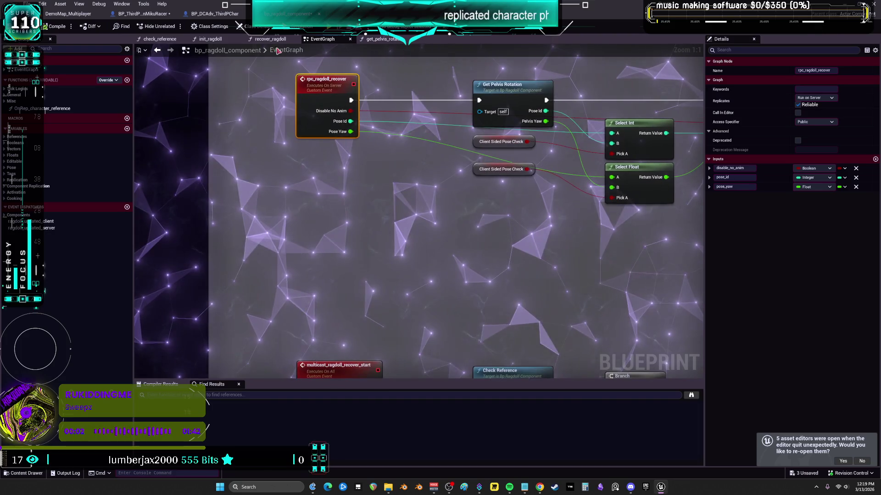
pyautogui.click(156, 51)
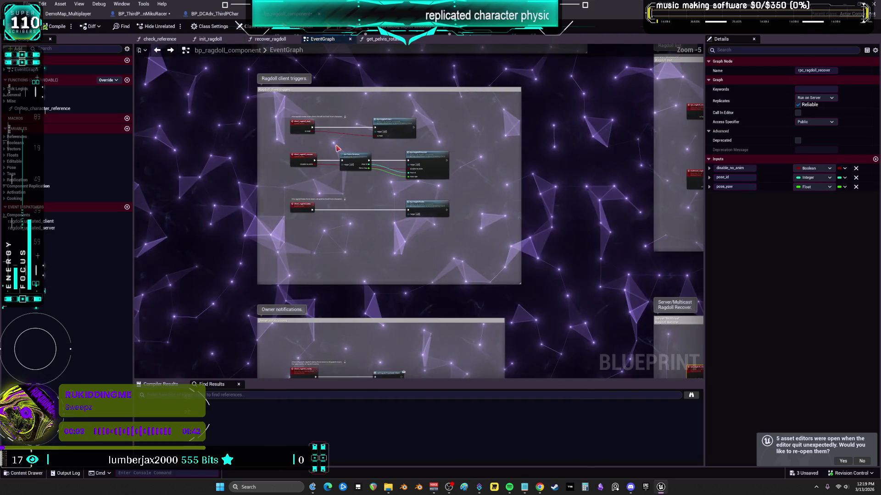
pyautogui.scroll(-4, 325, 138)
pyautogui.scroll(2, 397, 163)
pyautogui.scroll(-7, 375, 141)
pyautogui.moveTo(425, 311)
pyautogui.mouseDown()
pyautogui.moveTo(424, 249)
pyautogui.moveTo(405, 261)
pyautogui.moveTo(397, 223)
pyautogui.mouseUp()
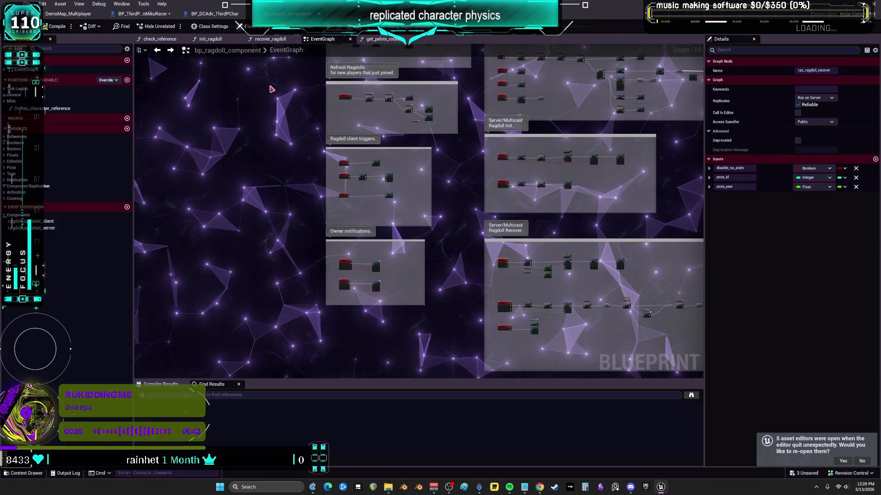
pyautogui.click(157, 15)
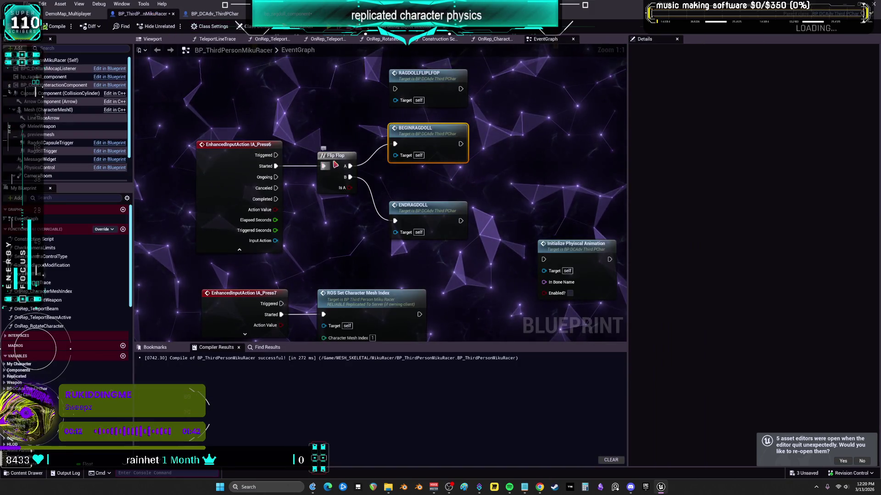
# Set both ENDRAGDOLL and BEGINRAGDOLL events to Replicates: Run on Server.
pyautogui.doubleClick(421, 135)
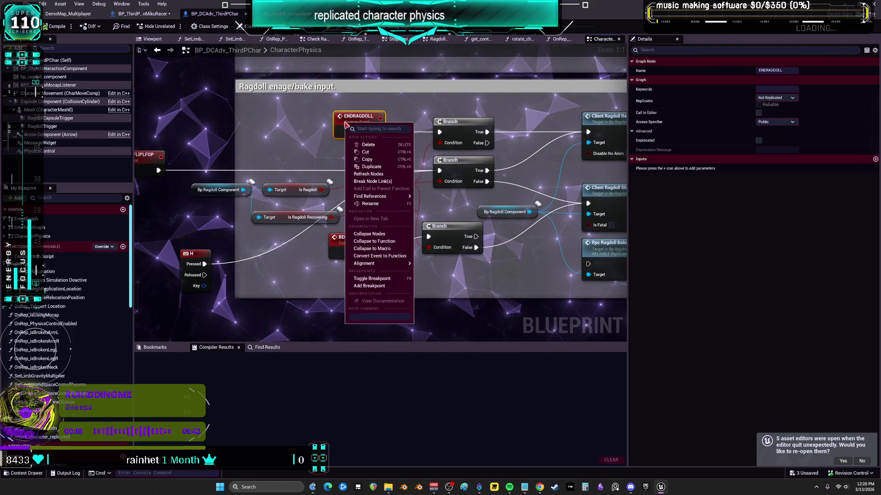
pyautogui.press('Escape')
pyautogui.click(777, 98)
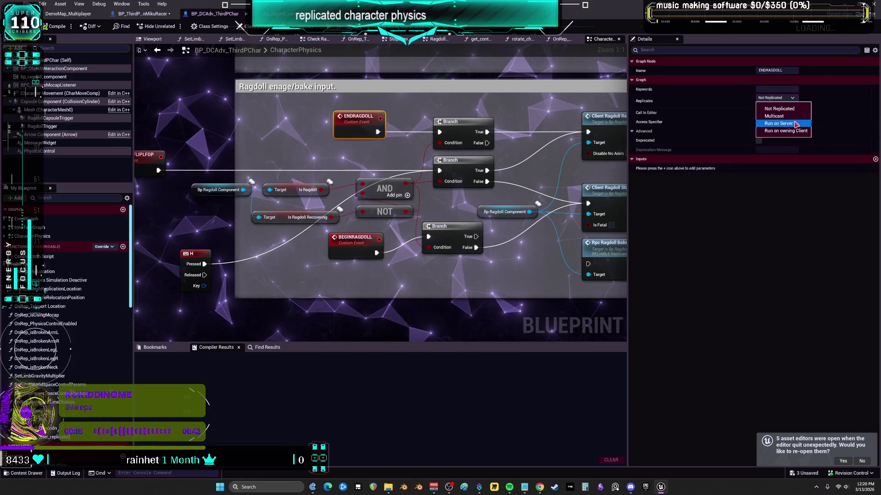
pyautogui.click(778, 123)
pyautogui.click(356, 239)
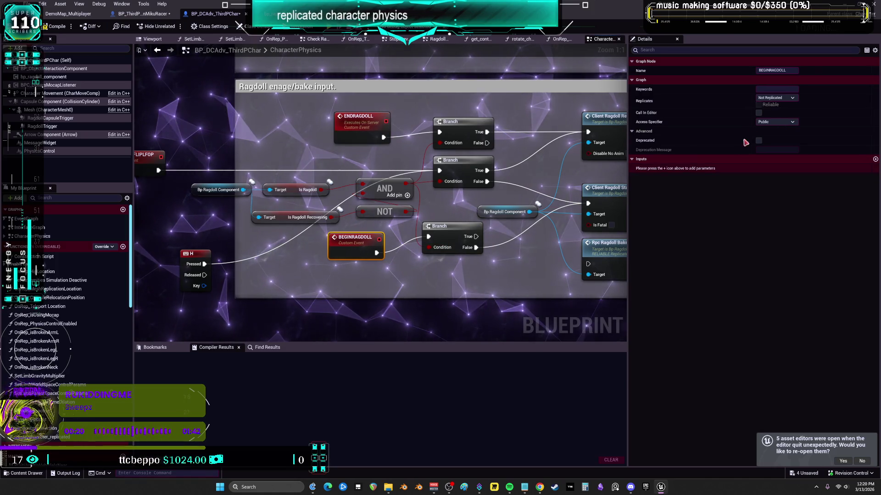
pyautogui.click(777, 97)
pyautogui.click(779, 121)
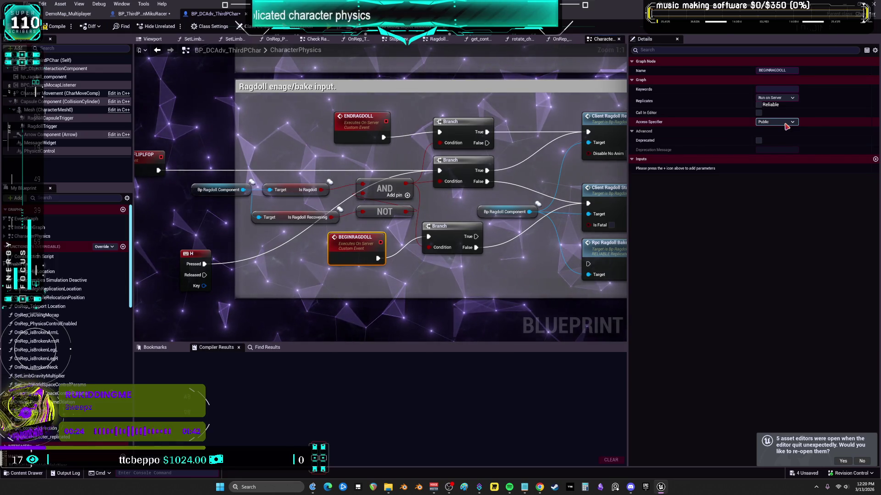
# Add a new custom event beside the ragdoll events and start naming it 'muu'.
pyautogui.moveTo(425, 144); pyautogui.dragTo(365, 156)
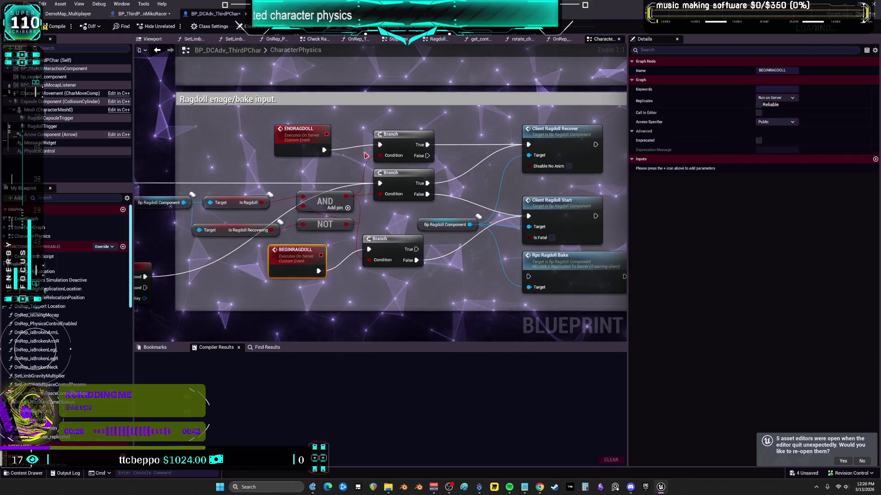
pyautogui.moveTo(323, 186); pyautogui.dragTo(380, 193)
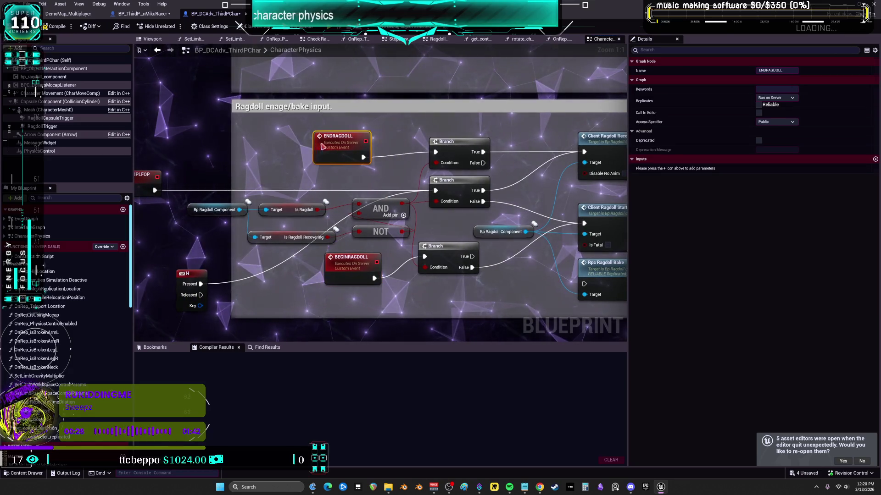
pyautogui.moveTo(353, 138); pyautogui.dragTo(250, 132)
pyautogui.rightClick(346, 134)
pyautogui.click(317, 132)
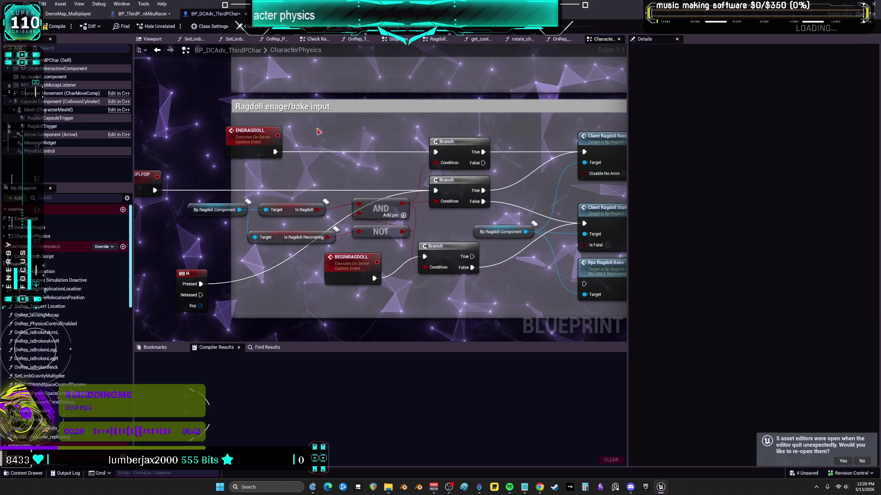
pyautogui.rightClick(318, 133)
pyautogui.write('custom')
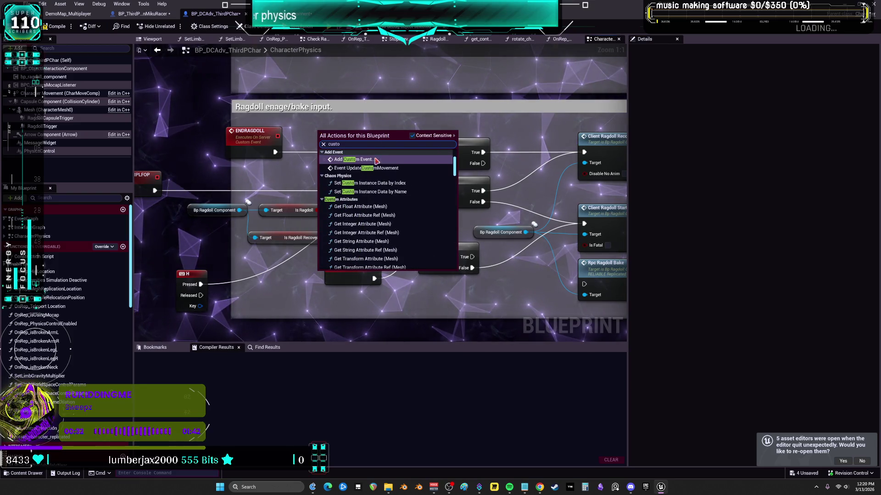
pyautogui.click(354, 161)
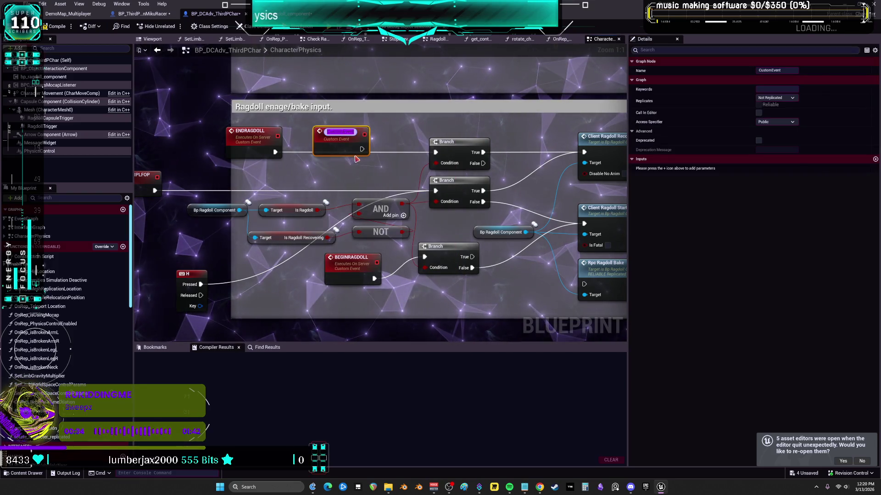
pyautogui.write('muli')
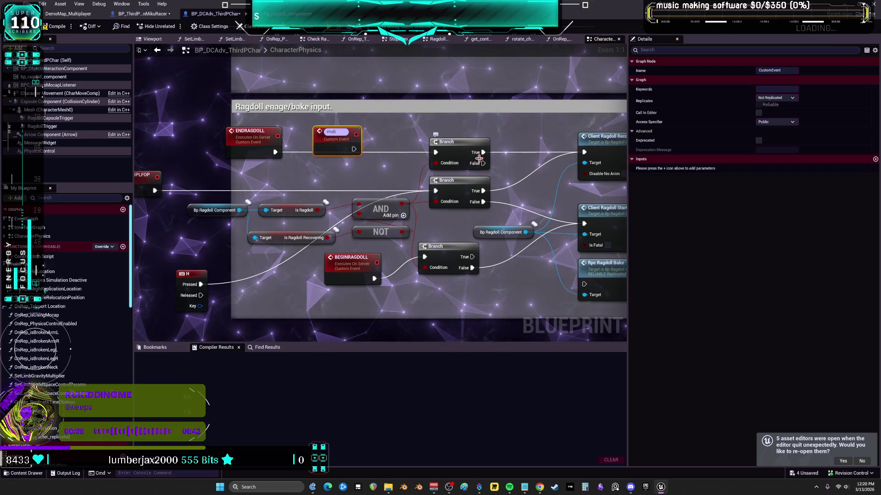
pyautogui.write('u')
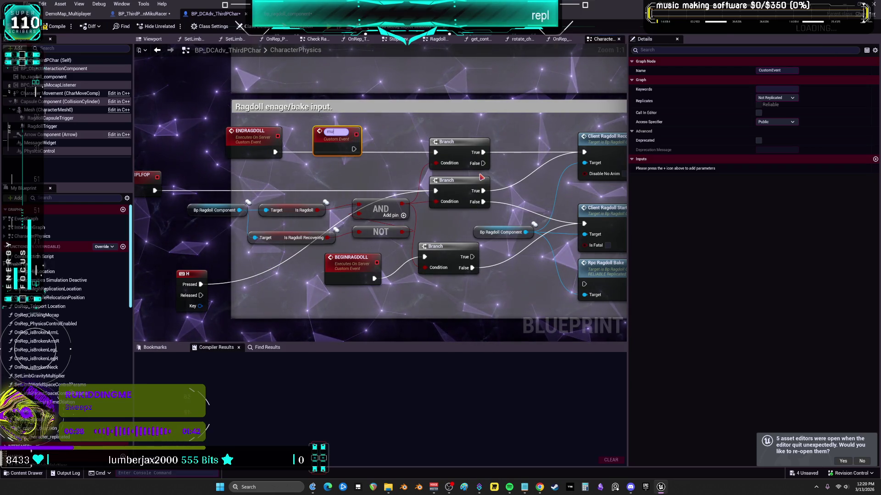